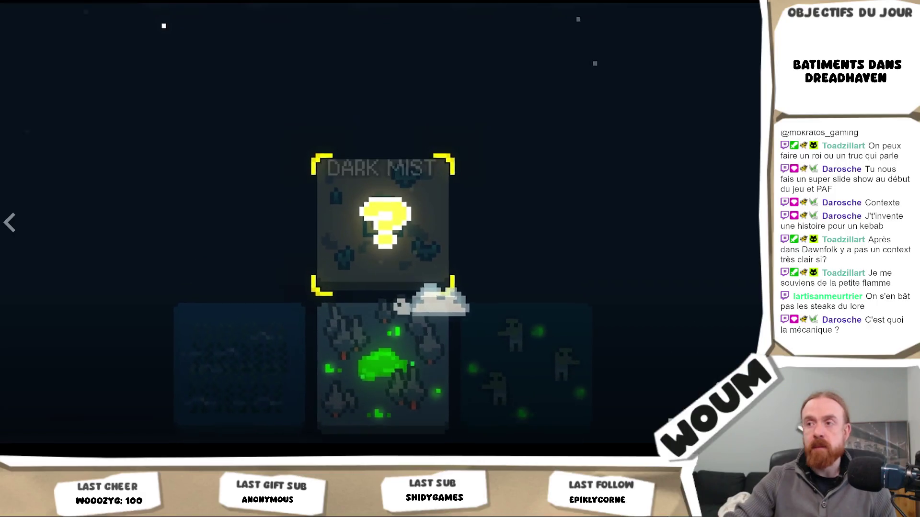
# - Pause the Dawnfolk trailer on Steam and return to Unity with the game running
pyautogui.press('Right')
pyautogui.press('Left')
pyautogui.press('space')
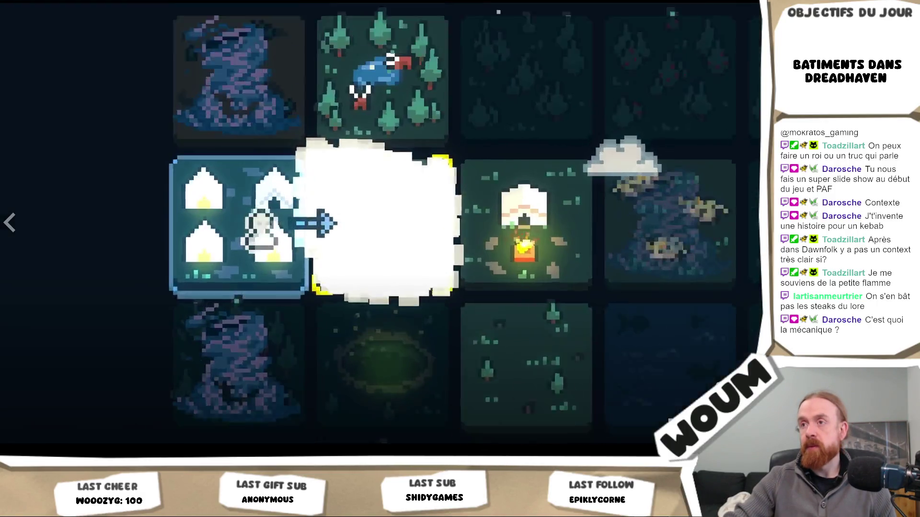
pyautogui.press('Escape')
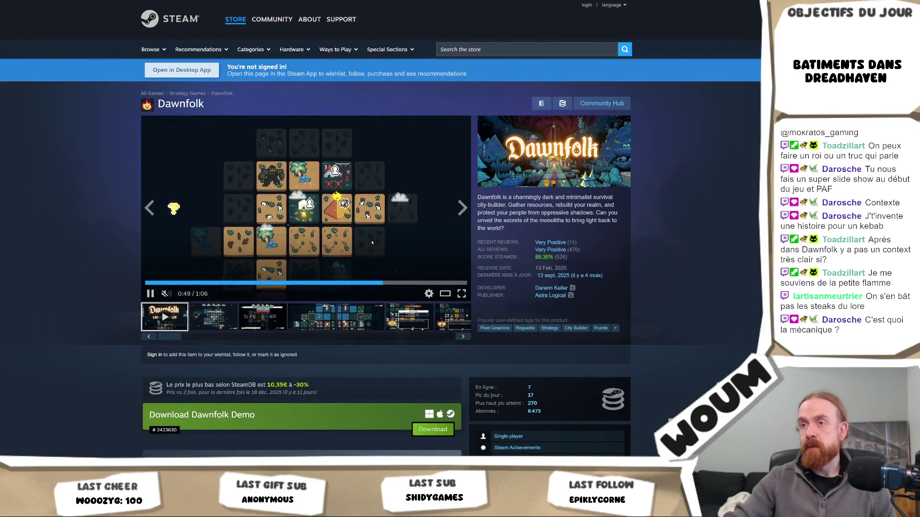
pyautogui.click(368, 245)
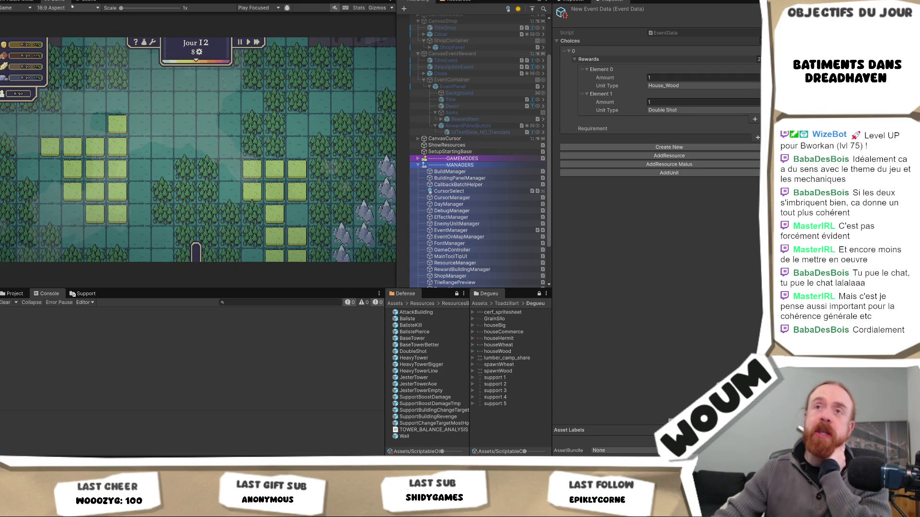
pyautogui.click(87, 1)
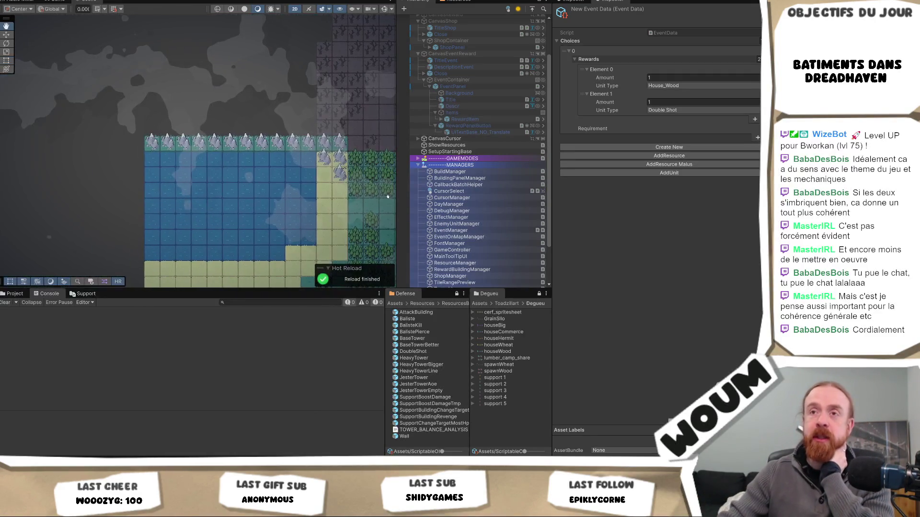
# - Zoom and pan the Scene view across the tilemap's eastern forest and lower fields
pyautogui.scroll(2, 388, 197)
pyautogui.moveTo(388, 196); pyautogui.dragTo(137, 166)
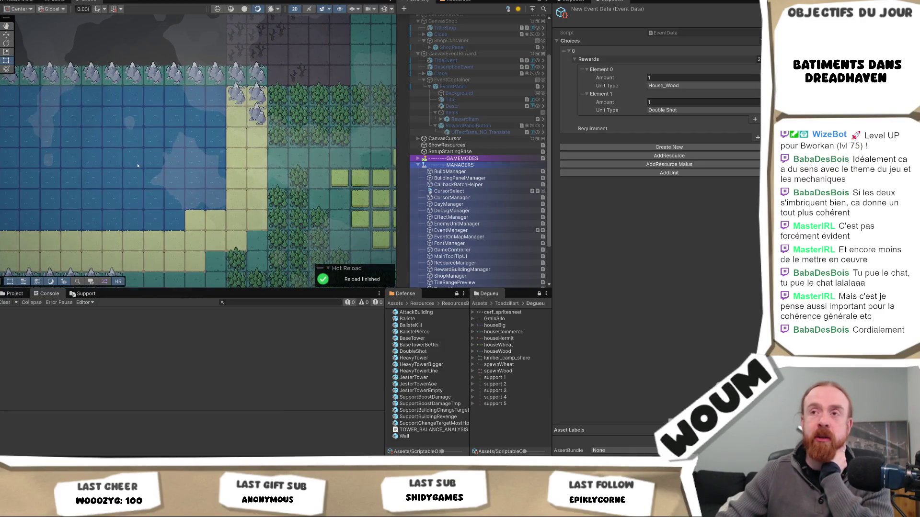
pyautogui.scroll(-1, 174, 144)
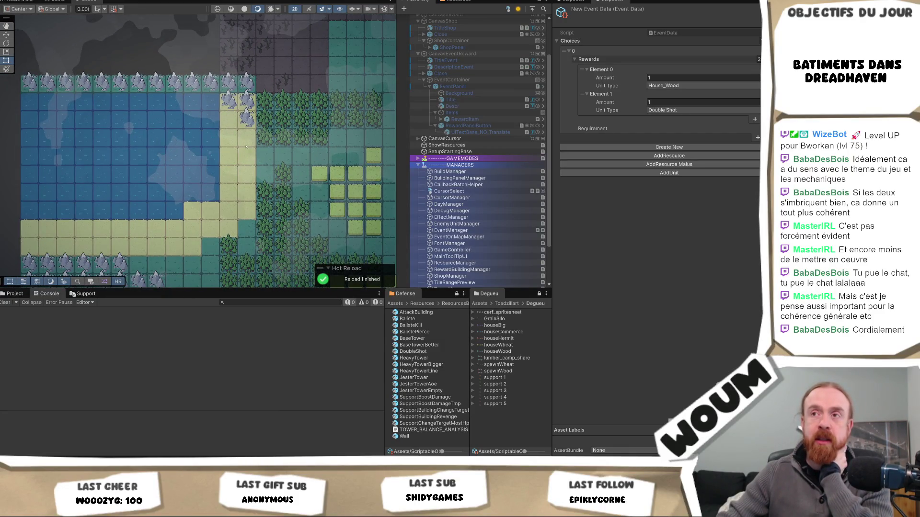
pyautogui.moveTo(230, 166)
pyautogui.mouseDown()
pyautogui.moveTo(144, 205)
pyautogui.moveTo(157, 204)
pyautogui.mouseUp()
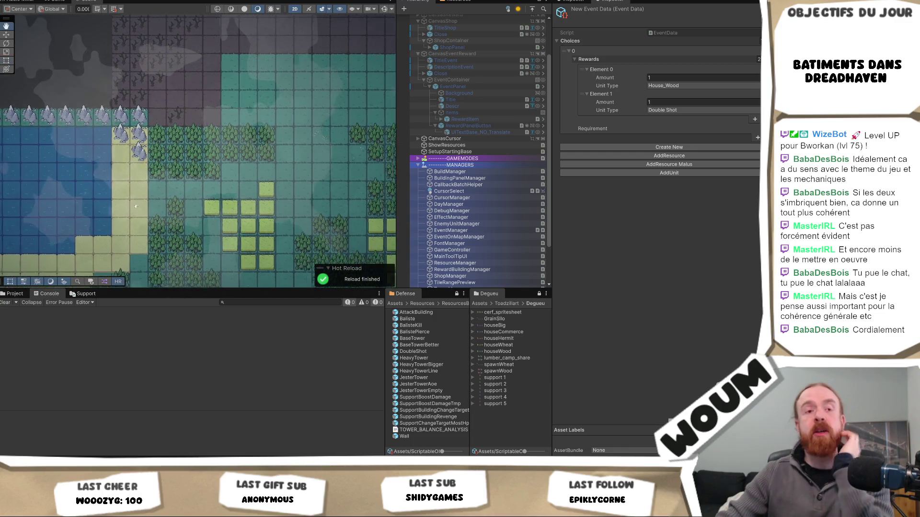
pyautogui.moveTo(267, 165); pyautogui.dragTo(143, 190)
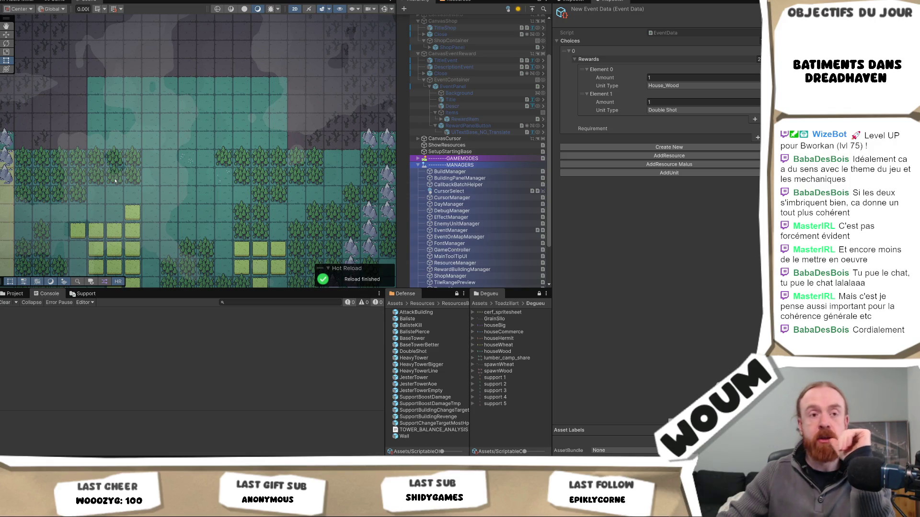
pyautogui.moveTo(132, 182); pyautogui.dragTo(236, 188)
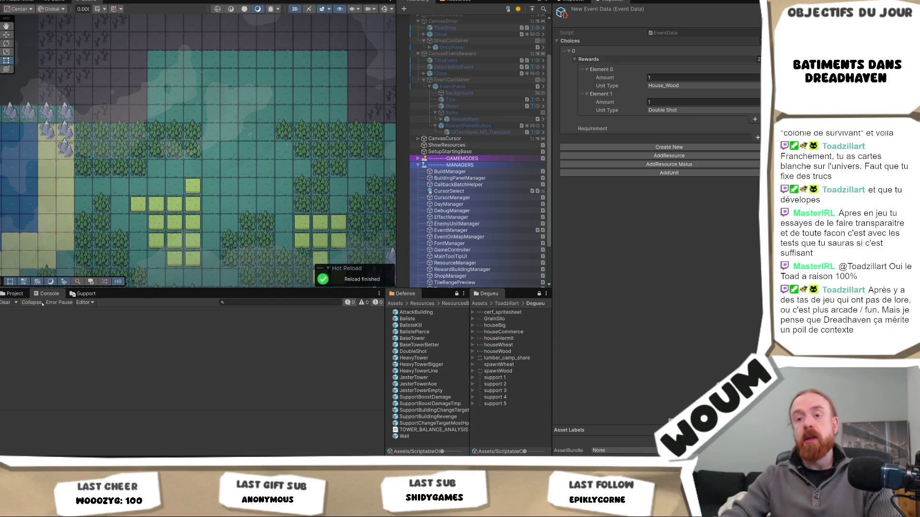
# - Switch to the browser and search Google for Xenoblade Chronicles
pyautogui.hotkey('alt', 'Tab')
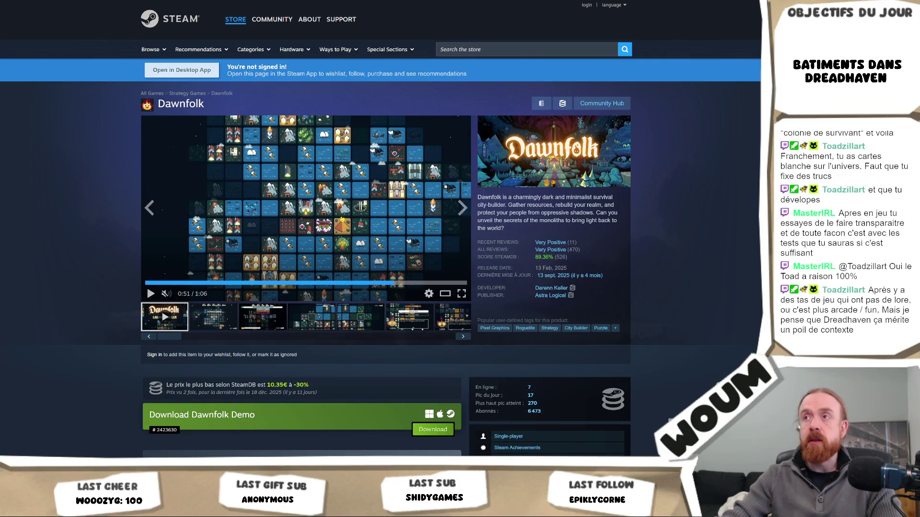
pyautogui.hotkey('ctrl', 'l')
pyautogui.write('xenobladed')
pyautogui.press('Down')
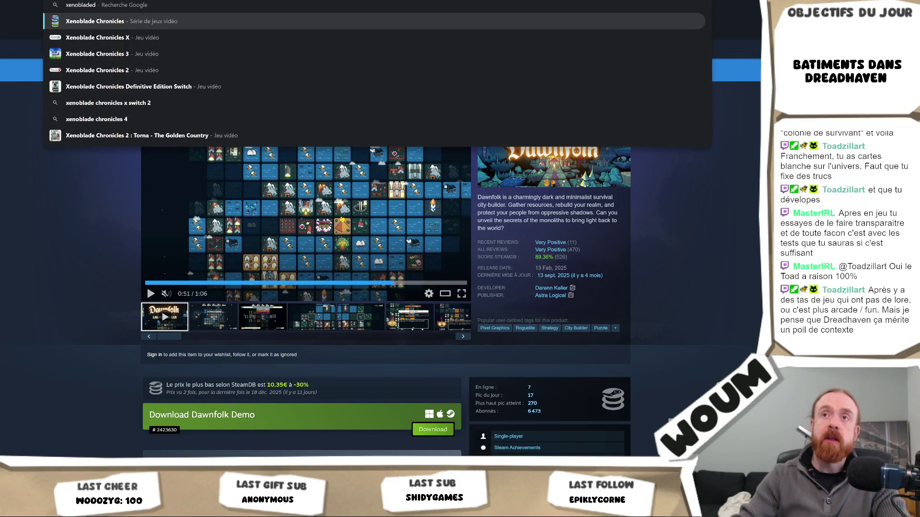
pyautogui.press('Return')
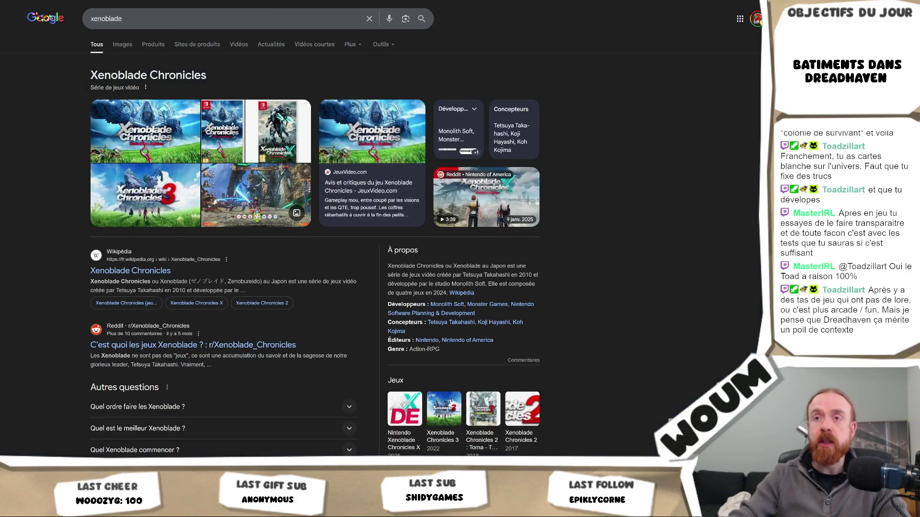
# - Browse the xenoblade image results, previewing the first image
pyautogui.click(134, 43)
pyautogui.click(107, 144)
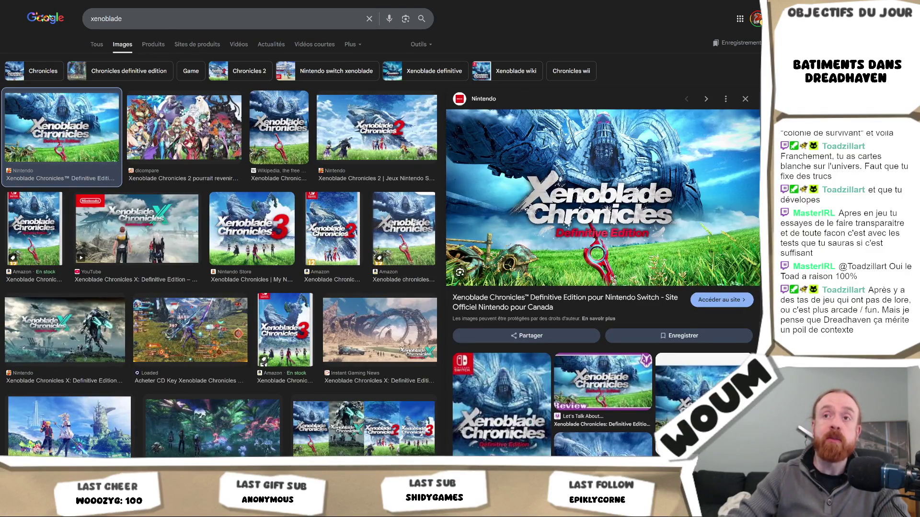
pyautogui.press('Escape')
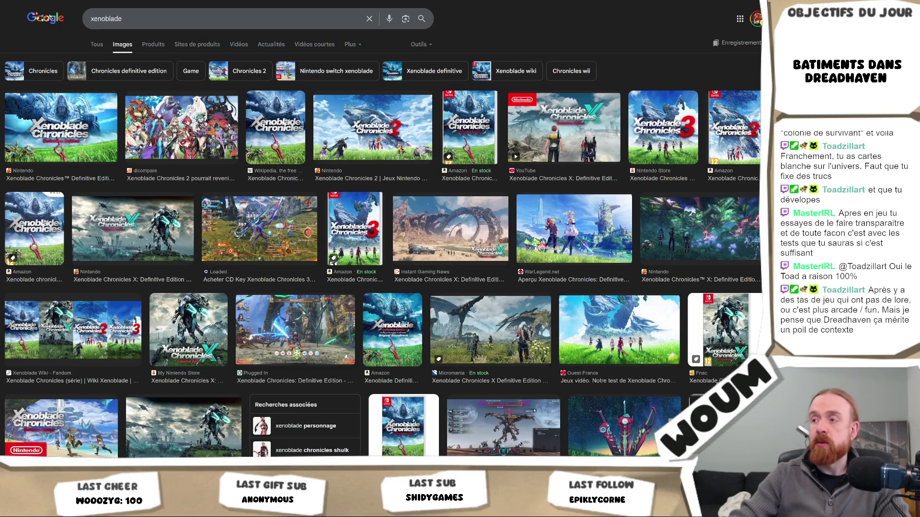
pyautogui.scroll(-3, 141, 373)
pyautogui.scroll(3, 142, 374)
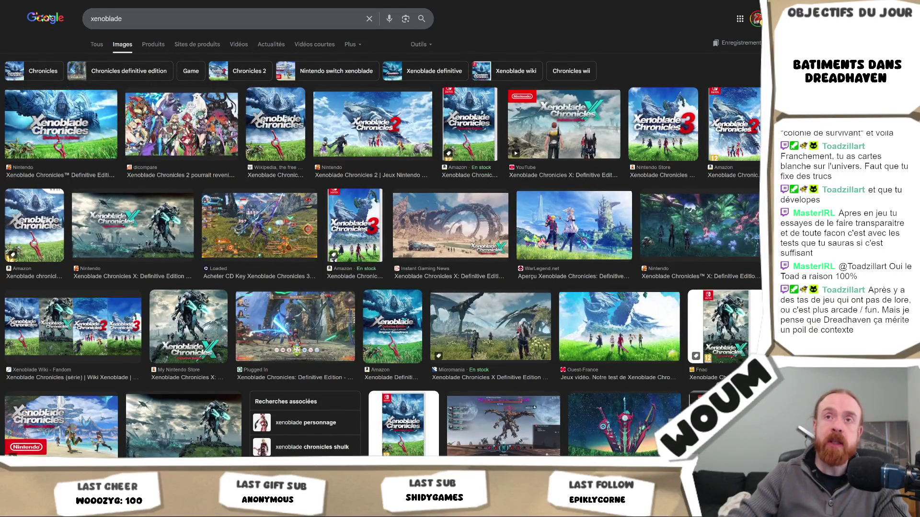
pyautogui.click(190, 21)
# - Search 'xenoblade chronicles x', return to xenoblade images, and preview the Wiki collage
pyautogui.press('Down')
pyautogui.press('Down')
pyautogui.press('Down')
pyautogui.press('Return')
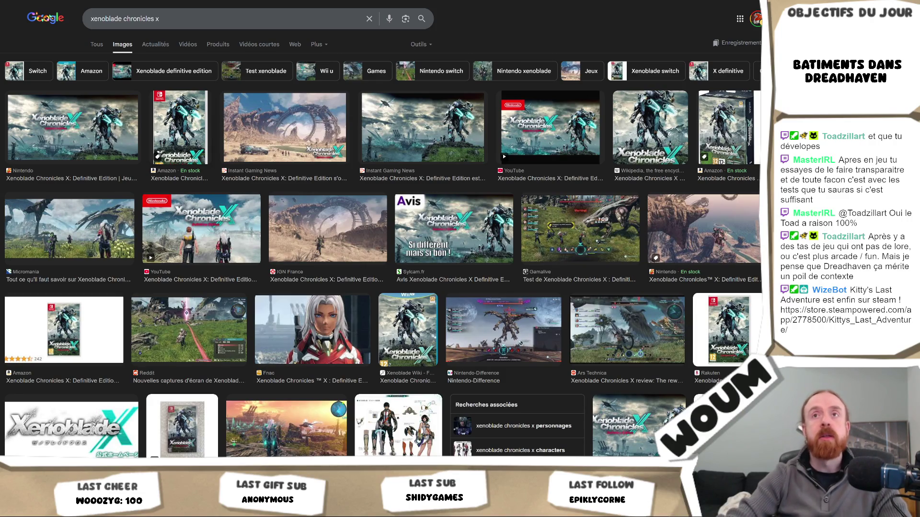
pyautogui.hotkey('alt', 'Left')
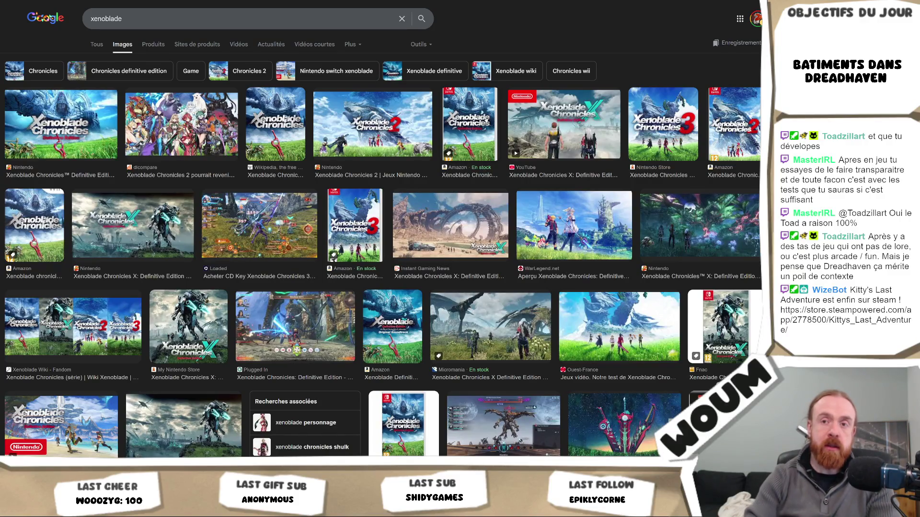
pyautogui.click(132, 315)
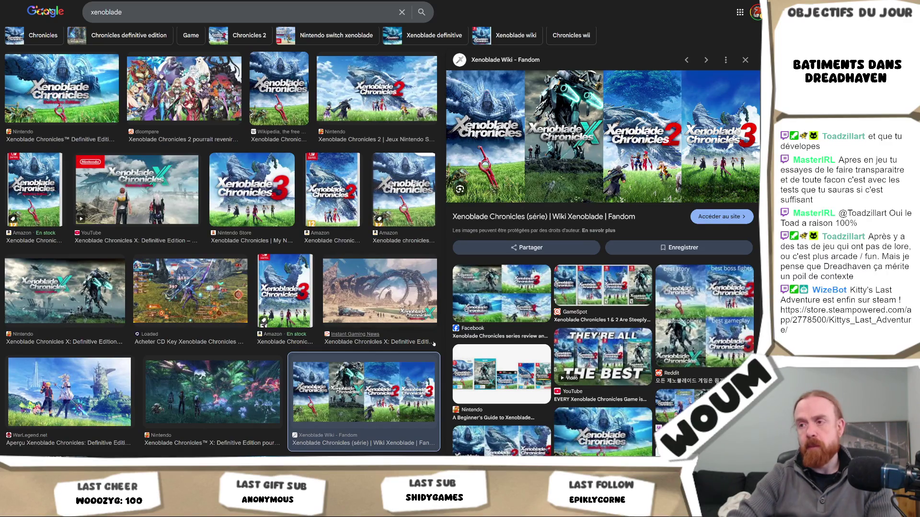
pyautogui.click(477, 374)
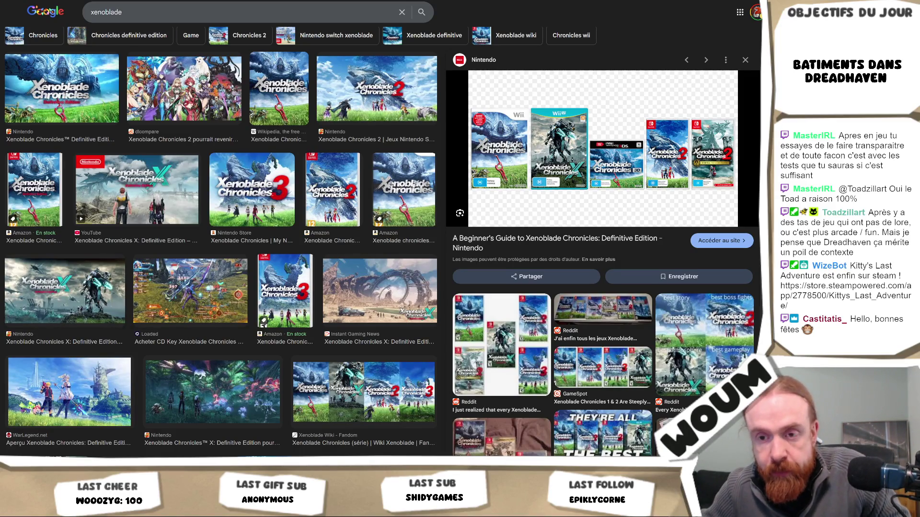
# - Check Unity briefly, then search the Steam store for 'sol cesto' and open its page
pyautogui.hotkey('alt', 'Tab')
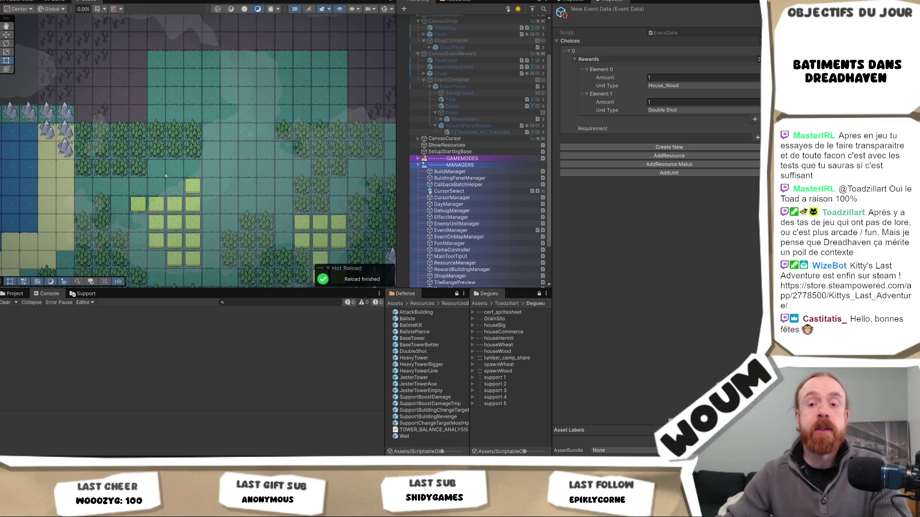
pyautogui.hotkey('alt', 'Tab')
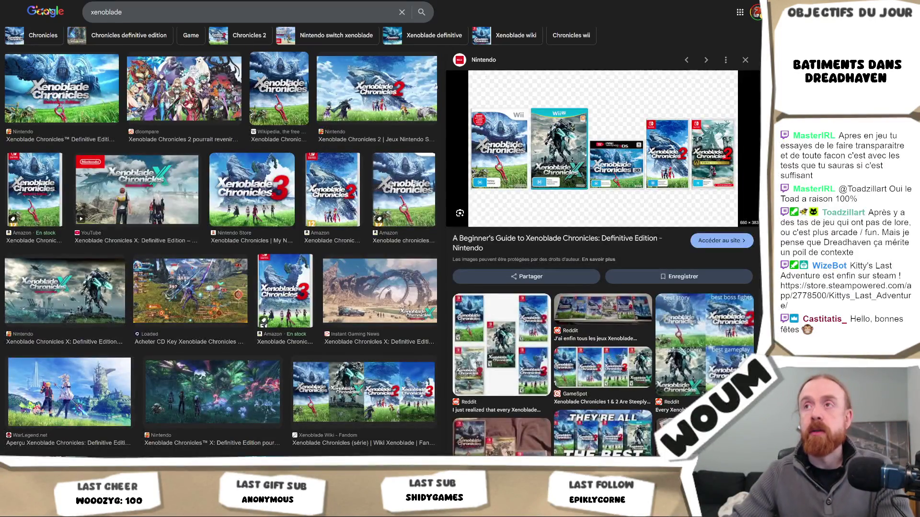
pyautogui.hotkey('ctrl', 'Tab')
pyautogui.scroll(3, 384, 240)
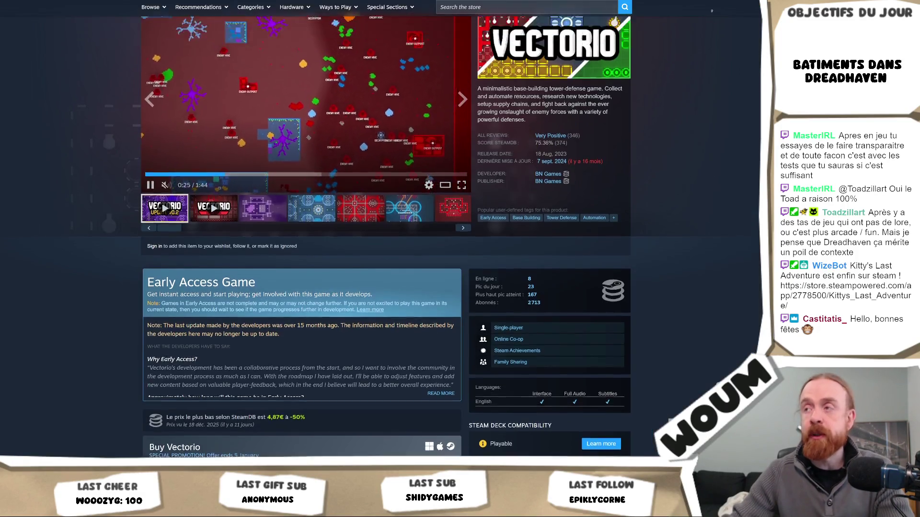
pyautogui.write('sol cesto')
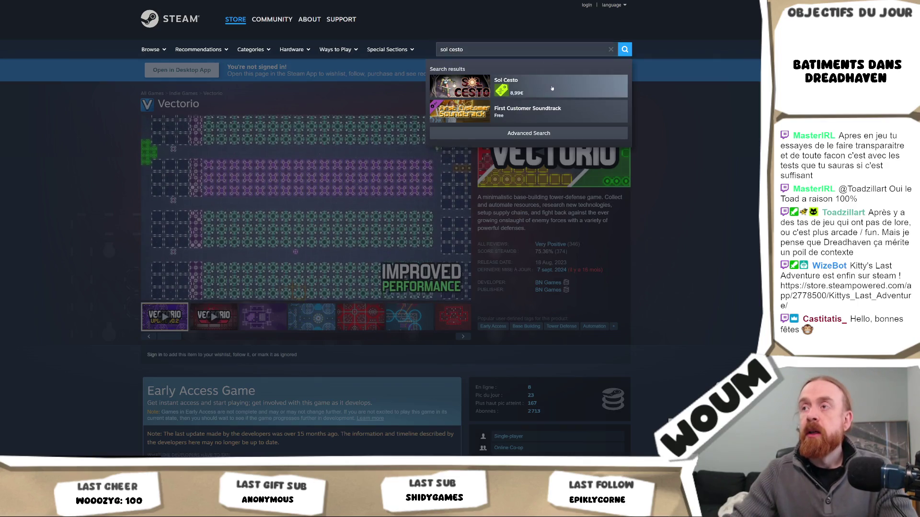
pyautogui.click(552, 88)
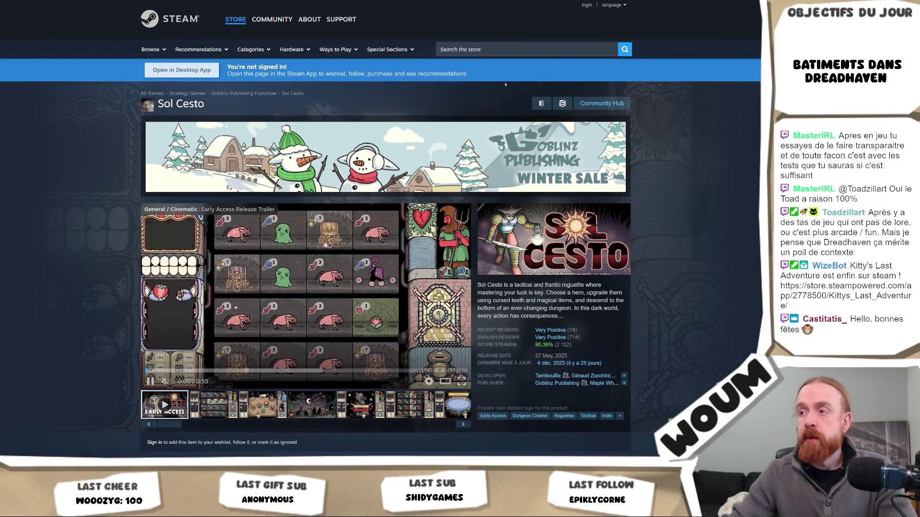
pyautogui.scroll(-1, 296, 297)
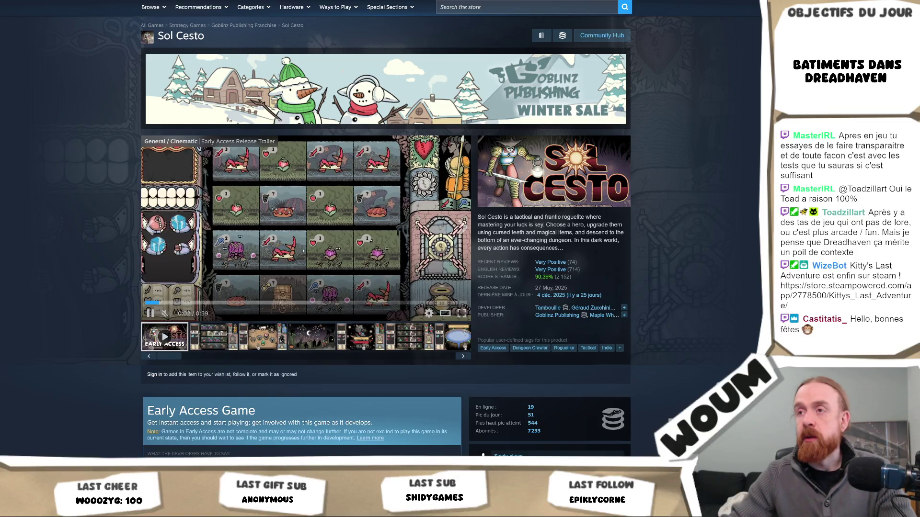
pyautogui.click(312, 263)
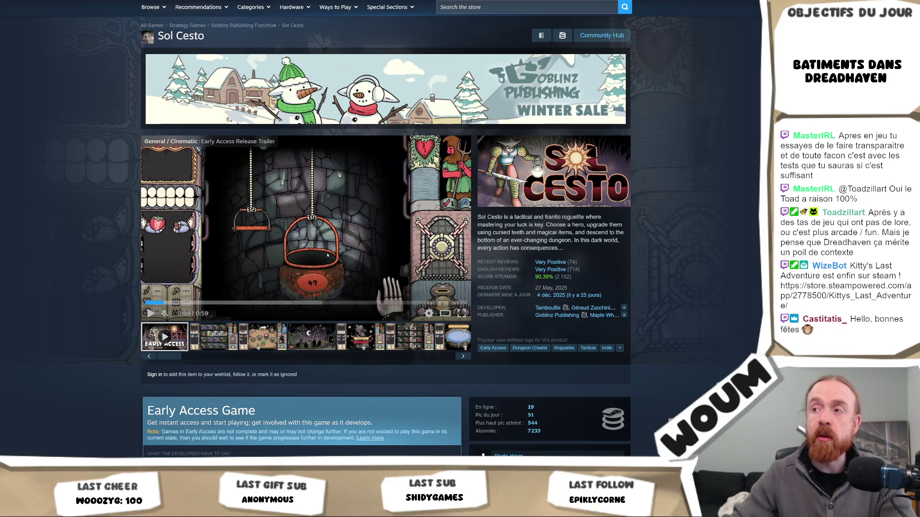
pyautogui.scroll(-14, 328, 256)
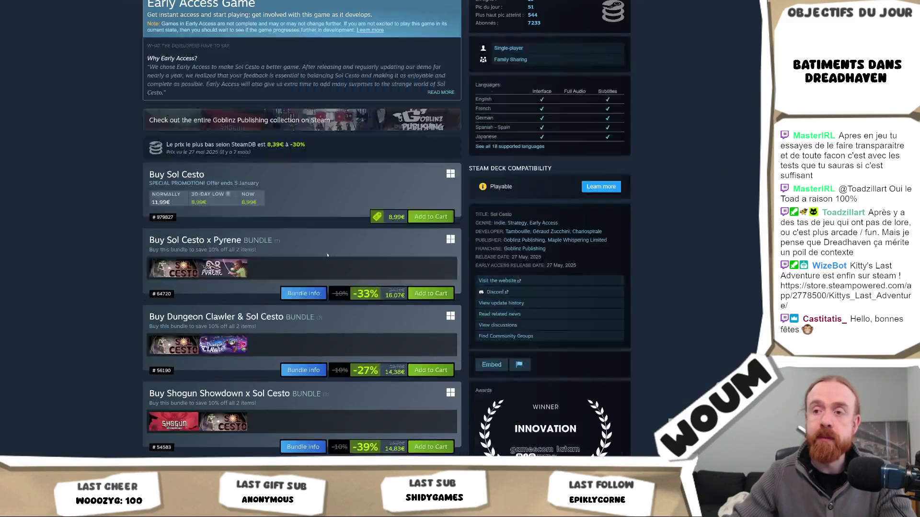
pyautogui.scroll(-5, 328, 256)
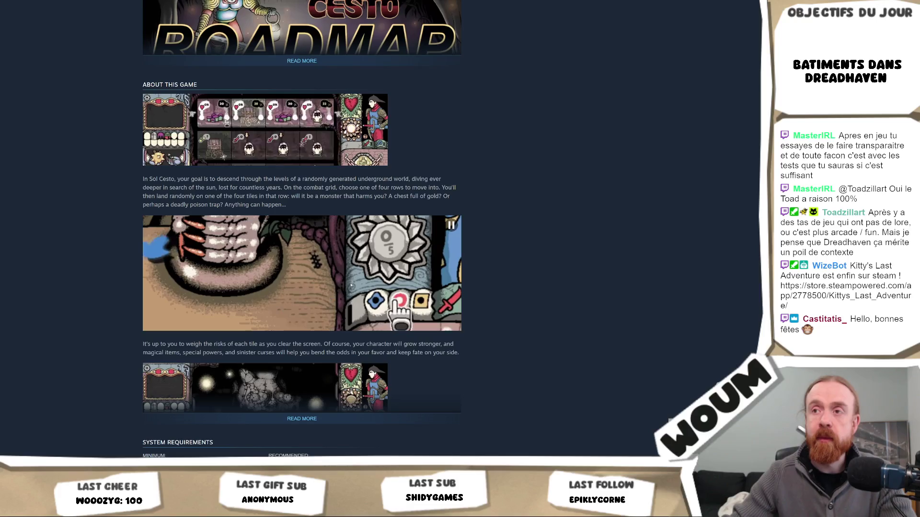
pyautogui.scroll(-3, 338, 283)
pyautogui.click(338, 283)
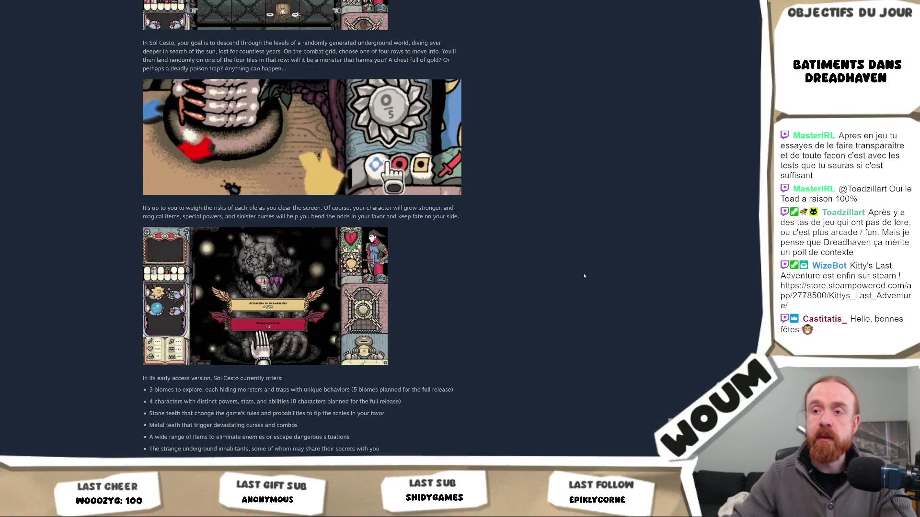
pyautogui.scroll(-3, 585, 276)
pyautogui.scroll(-6, 584, 276)
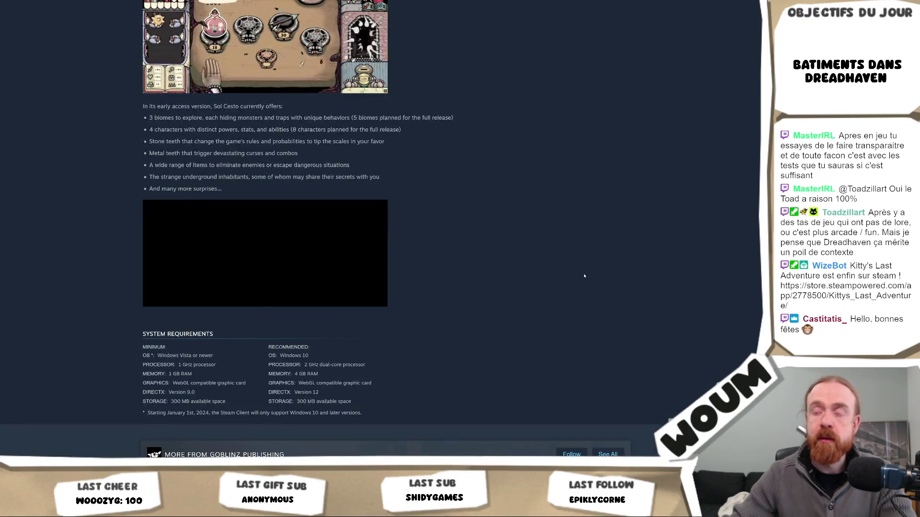
pyautogui.scroll(6, 585, 276)
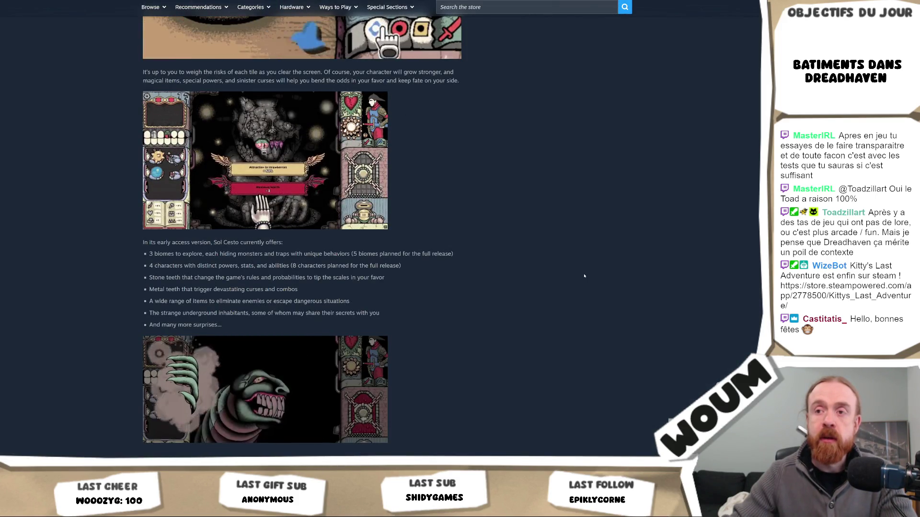
pyautogui.scroll(-4, 586, 273)
pyautogui.scroll(15, 588, 269)
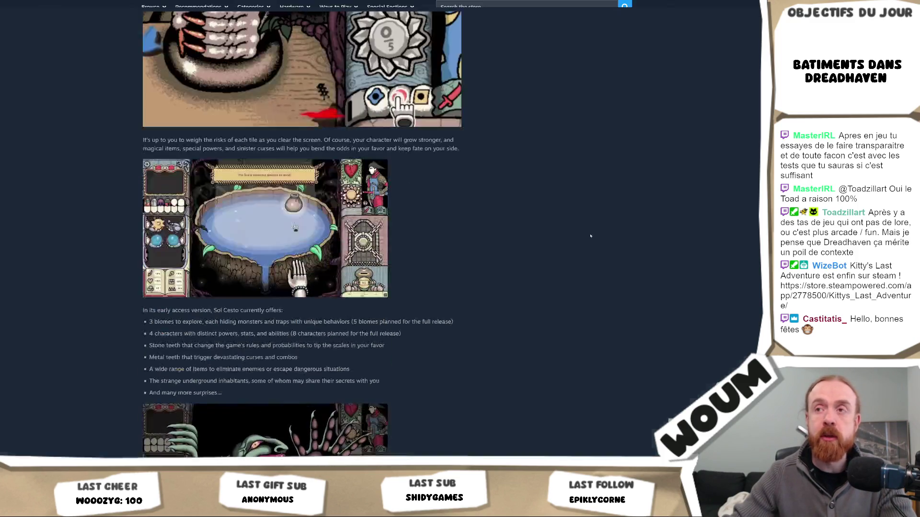
pyautogui.scroll(3, 556, 304)
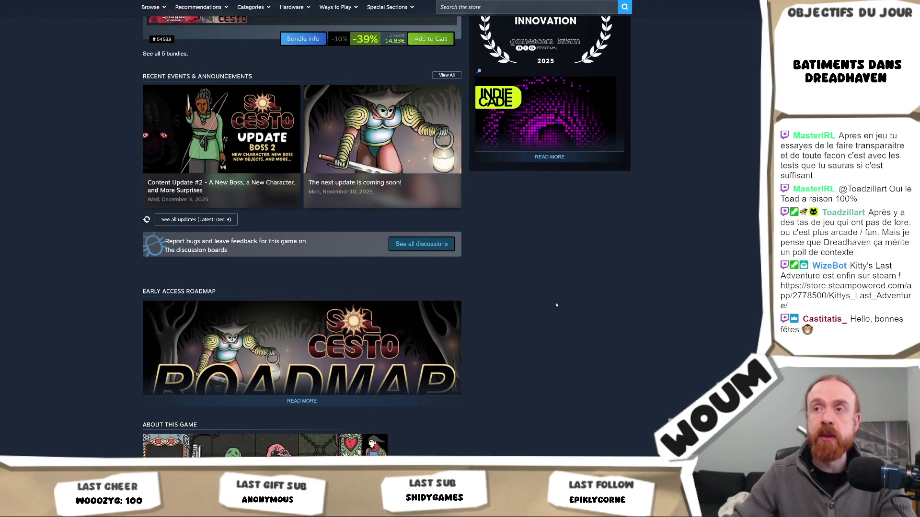
pyautogui.scroll(-6, 546, 373)
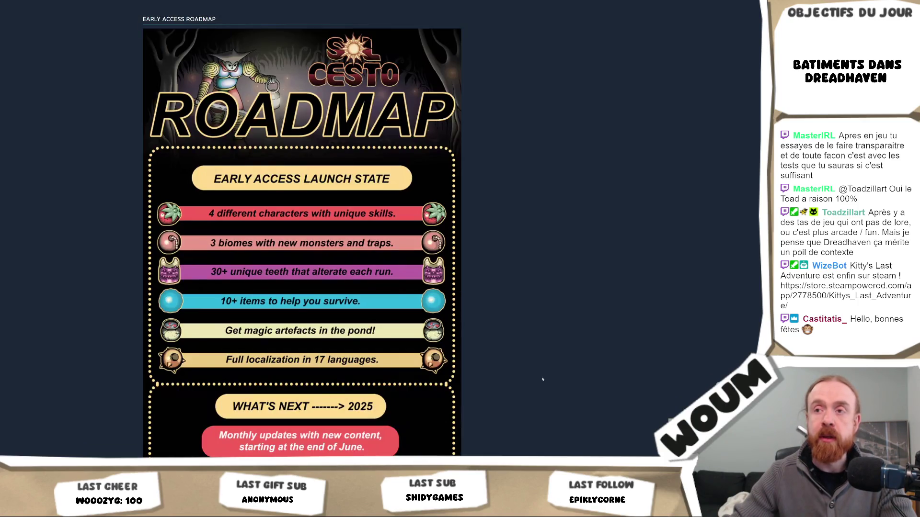
pyautogui.scroll(-4, 542, 379)
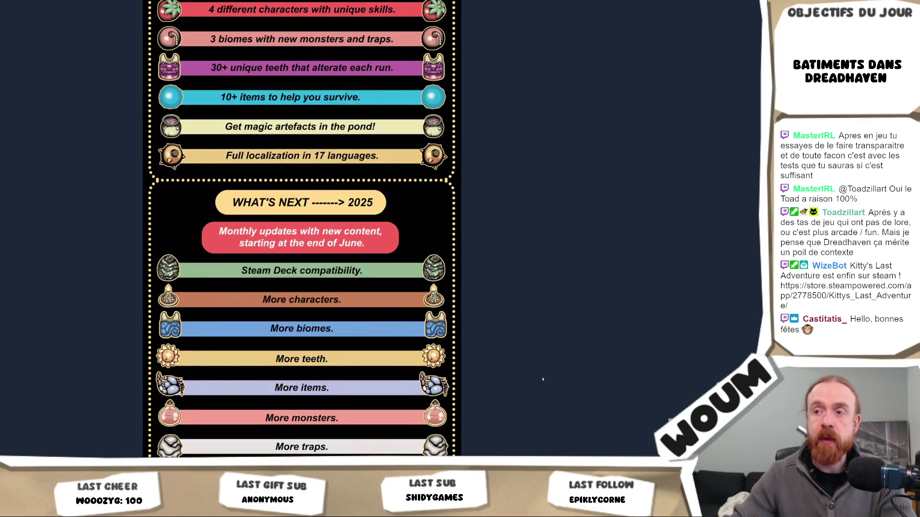
pyautogui.scroll(-6, 543, 380)
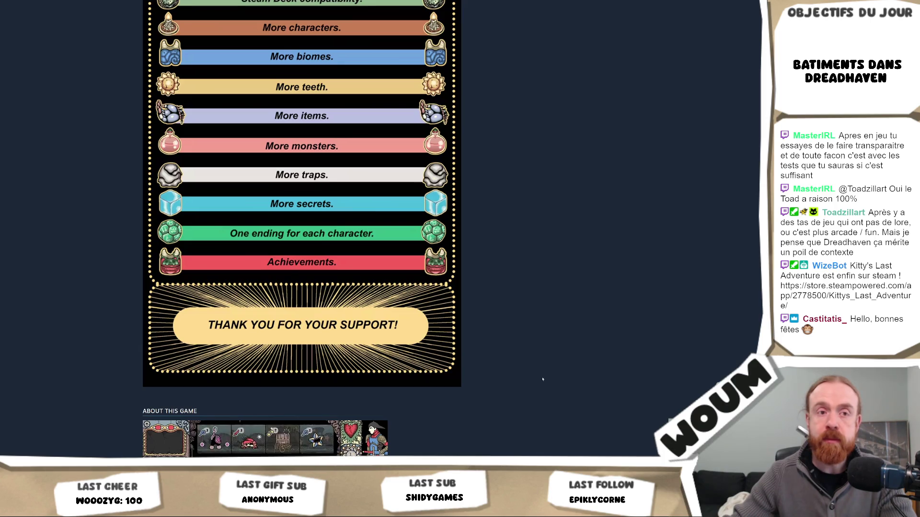
pyautogui.scroll(-4, 543, 379)
pyautogui.scroll(-1, 542, 379)
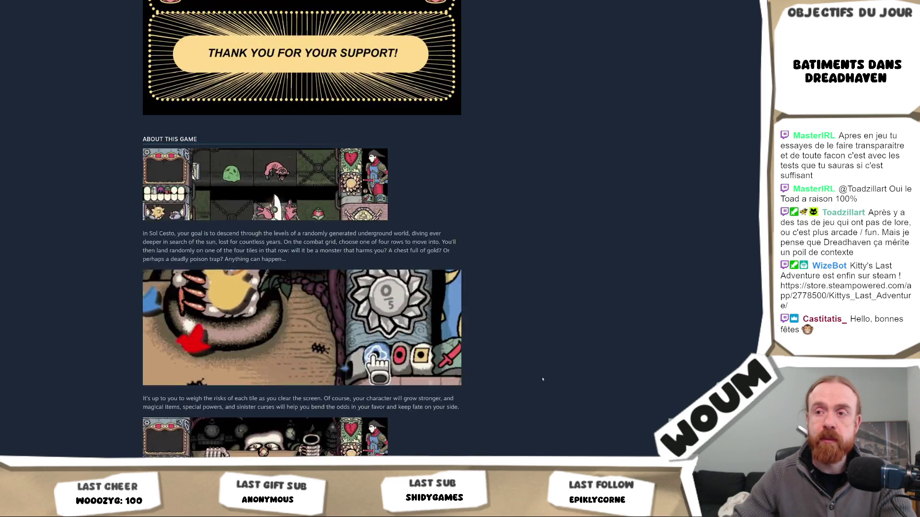
pyautogui.scroll(-1, 542, 379)
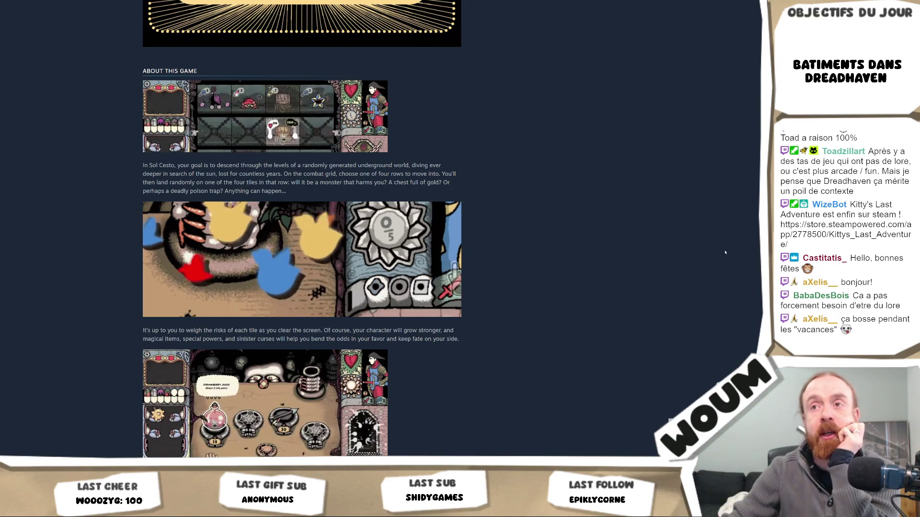
pyautogui.scroll(-2, 649, 268)
pyautogui.scroll(-1, 650, 281)
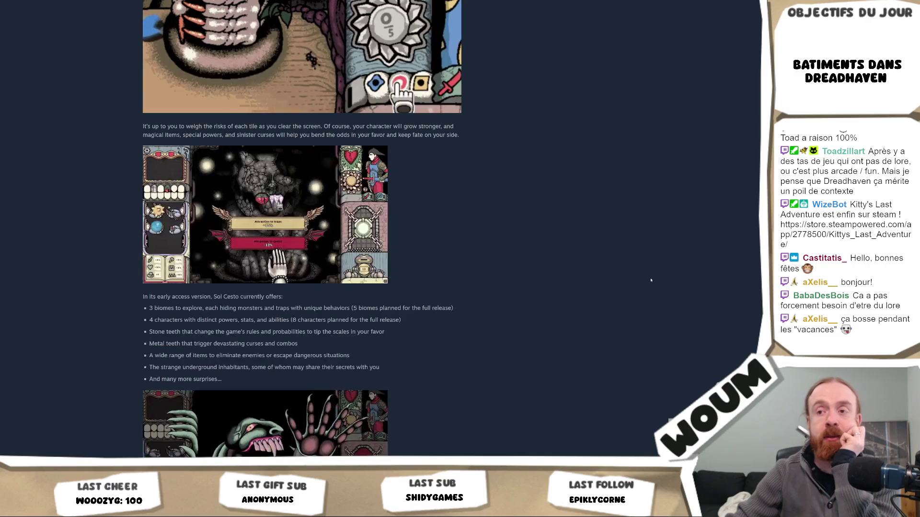
pyautogui.scroll(-2, 651, 280)
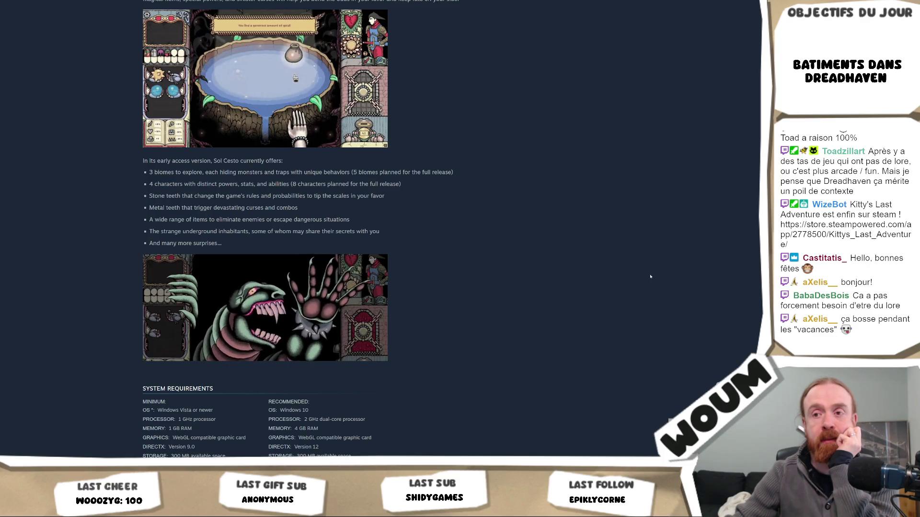
pyautogui.scroll(-4, 650, 276)
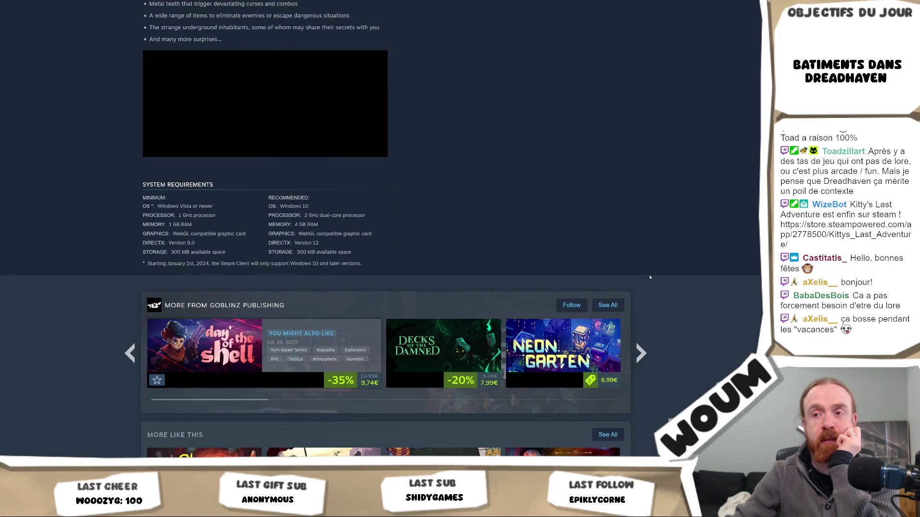
pyautogui.scroll(8, 651, 276)
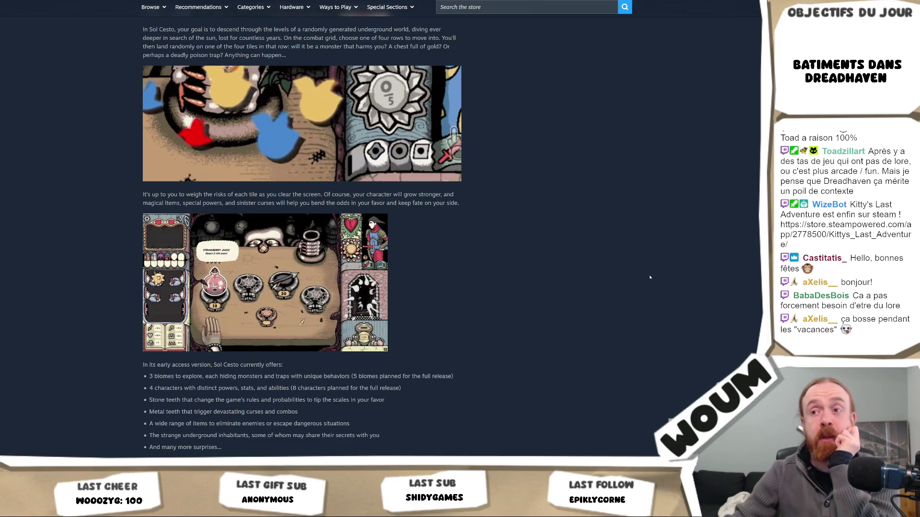
pyautogui.scroll(1, 672, 276)
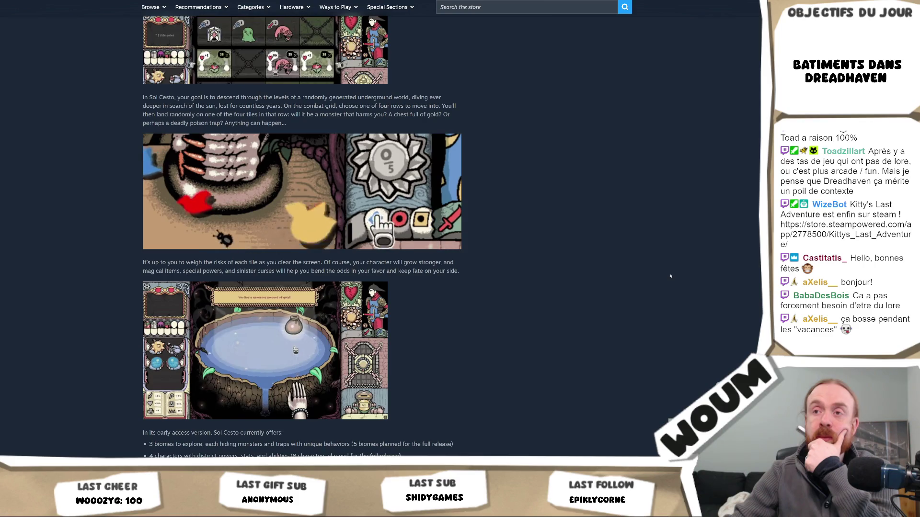
# - Expand Sol Cesto's Awards to read the full IndieCade award, then return to Unity
pyautogui.scroll(10, 670, 276)
pyautogui.rightClick(670, 276)
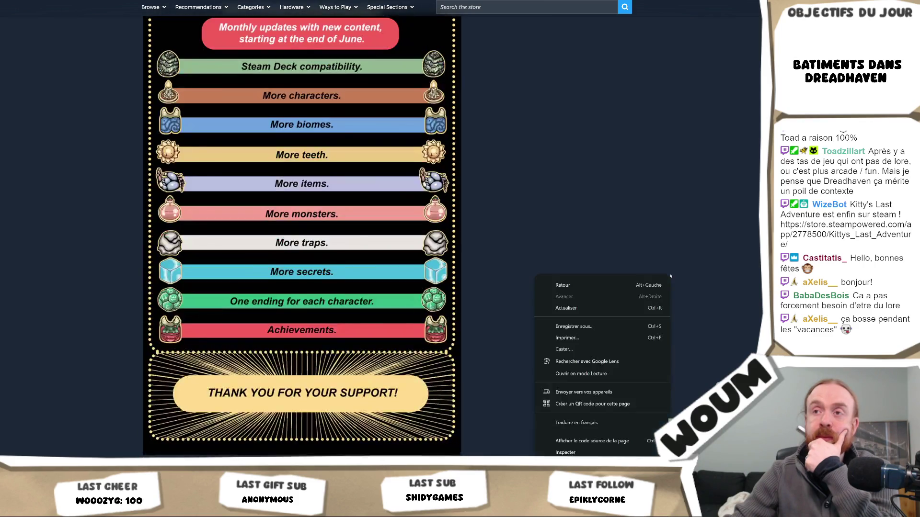
pyautogui.scroll(15, 484, 287)
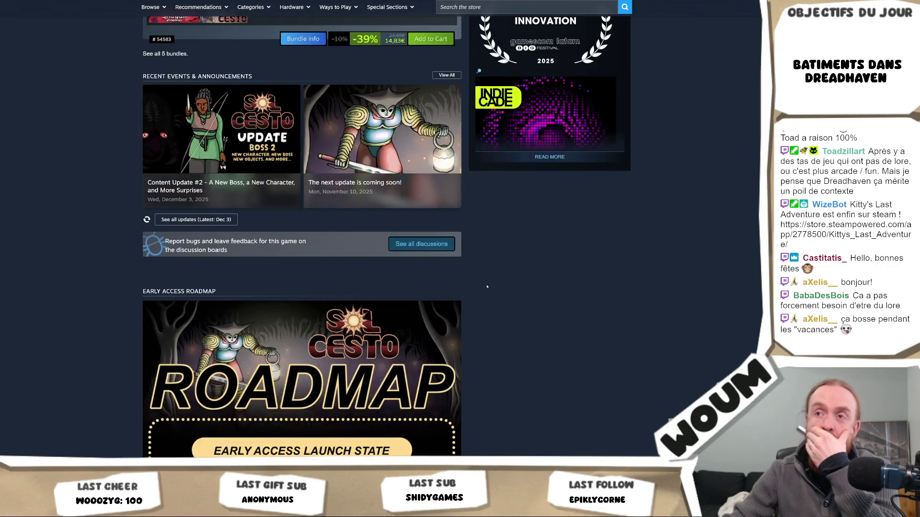
pyautogui.scroll(5, 487, 286)
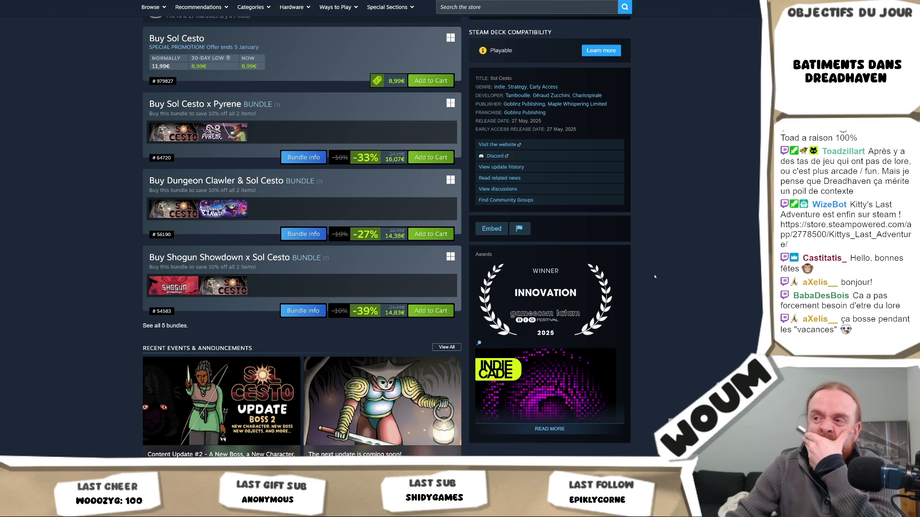
pyautogui.scroll(-3, 611, 373)
pyautogui.click(550, 293)
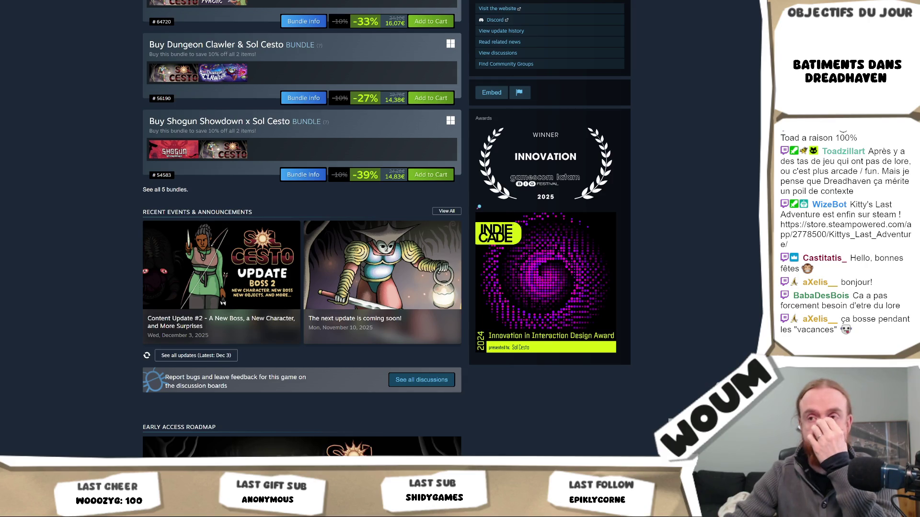
pyautogui.scroll(-4, 29, 285)
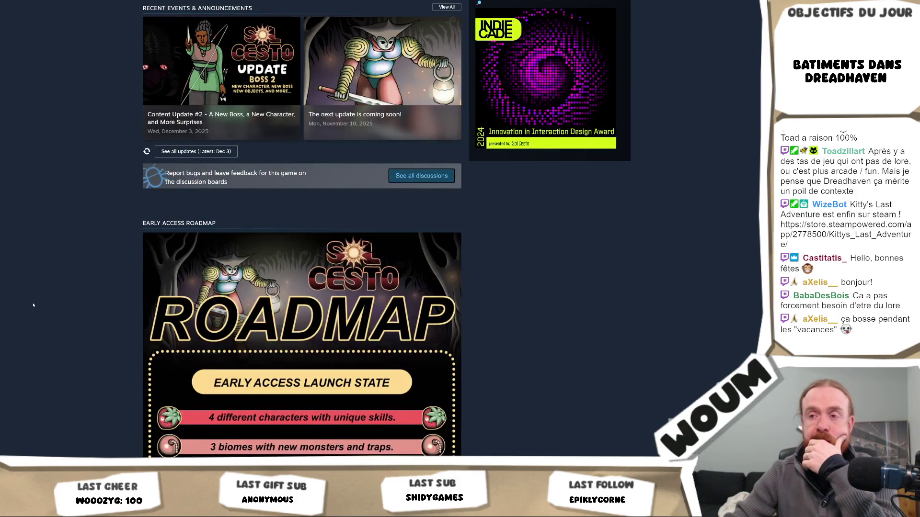
pyautogui.scroll(10, 33, 305)
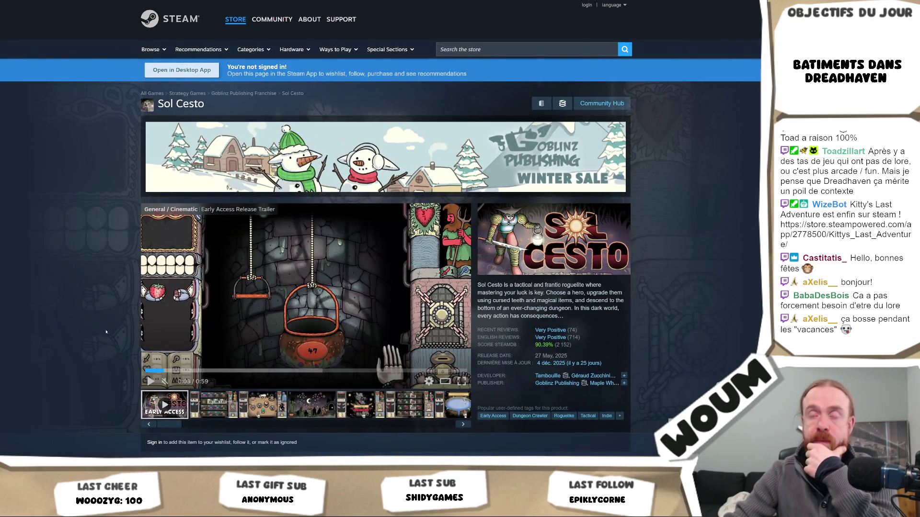
pyautogui.hotkey('alt', 'Tab')
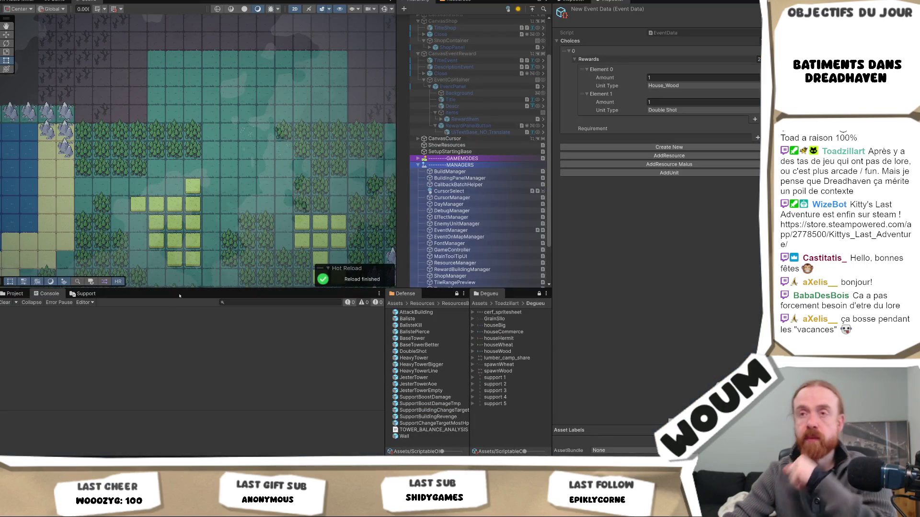
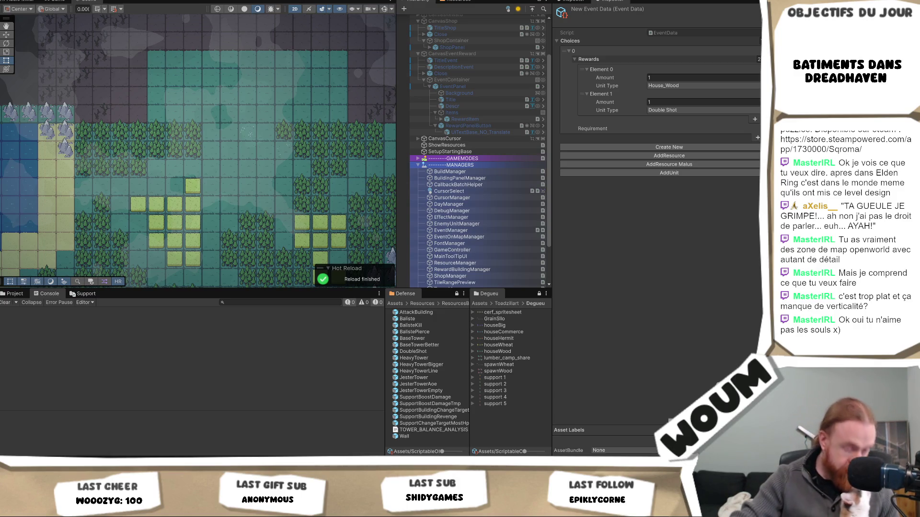
# - Select the Clouds (1) object to inspect its Transform, Sprite Renderer and CloudShadow material
pyautogui.click(299, 216)
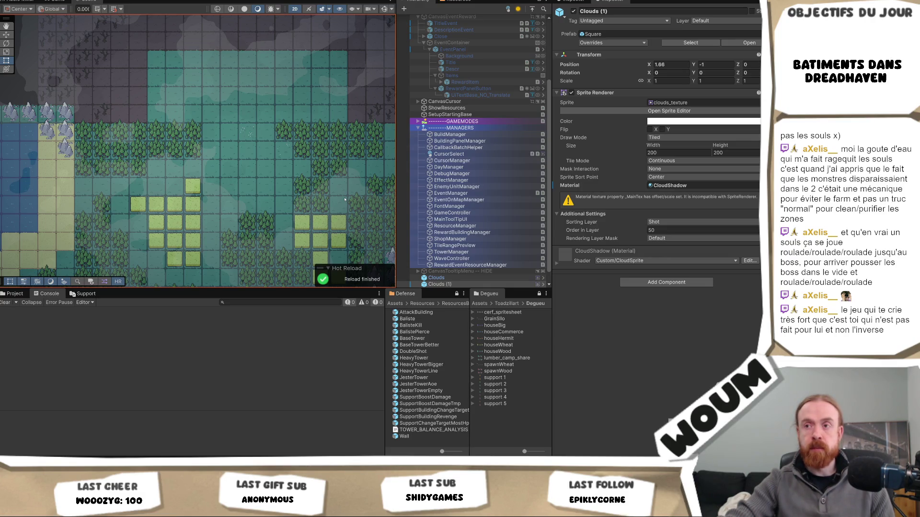
pyautogui.scroll(-2, 306, 191)
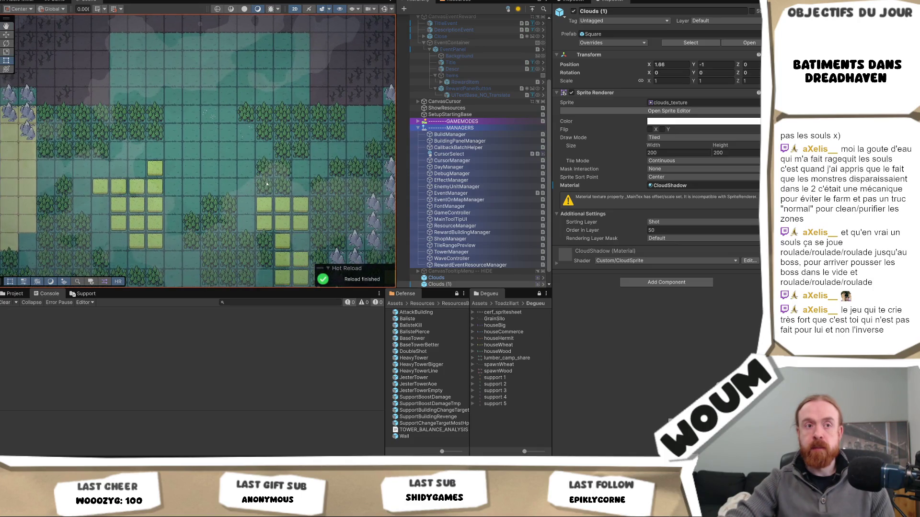
pyautogui.scroll(-2, 266, 185)
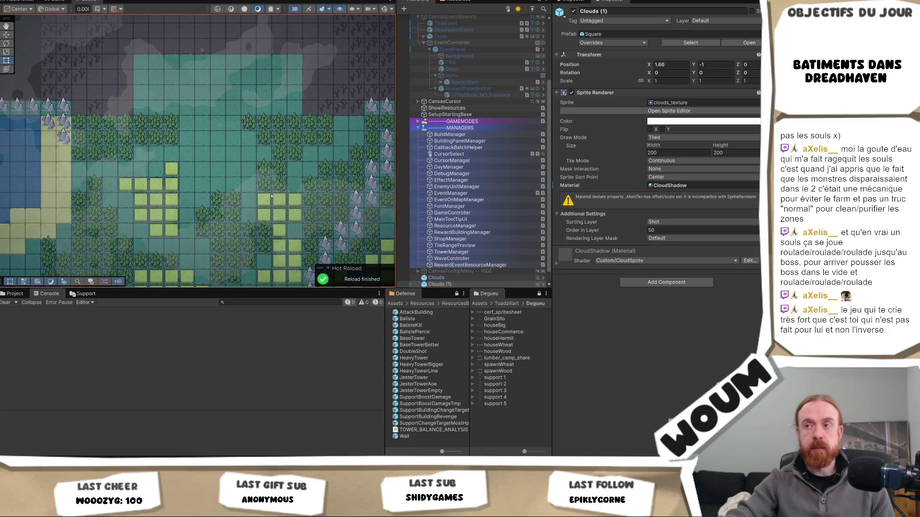
pyautogui.moveTo(271, 196); pyautogui.dragTo(265, 177)
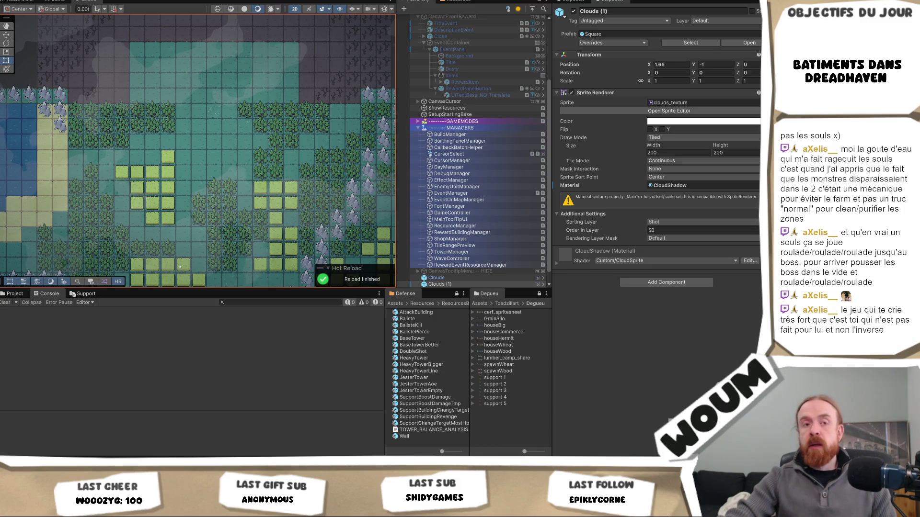
pyautogui.moveTo(240, 199)
pyautogui.mouseDown()
pyautogui.moveTo(227, 168)
pyautogui.moveTo(243, 185)
pyautogui.mouseUp()
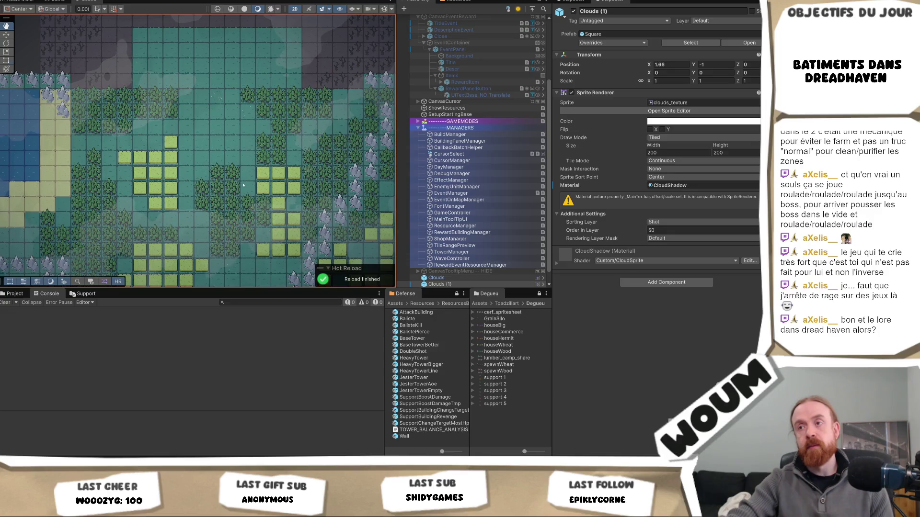
pyautogui.moveTo(250, 218); pyautogui.dragTo(249, 214)
pyautogui.press('t')
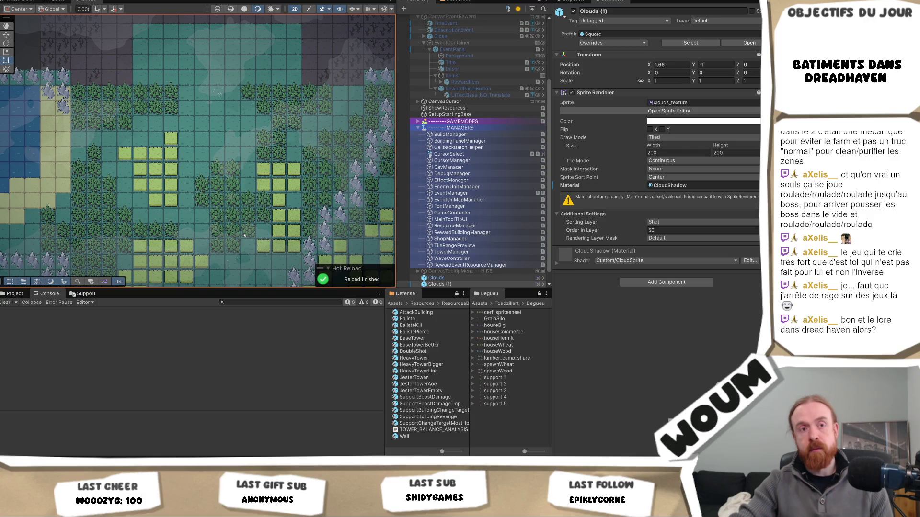
pyautogui.moveTo(260, 122); pyautogui.dragTo(239, 170)
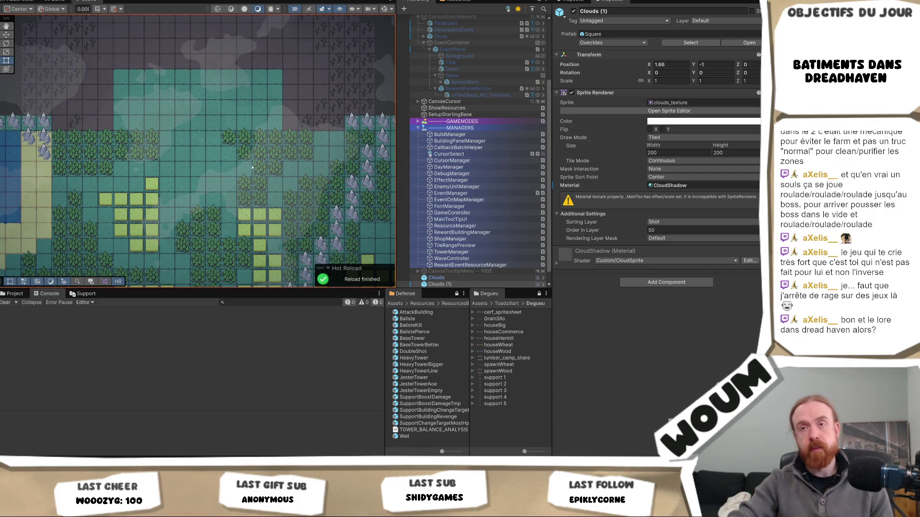
pyautogui.moveTo(218, 164); pyautogui.dragTo(230, 202)
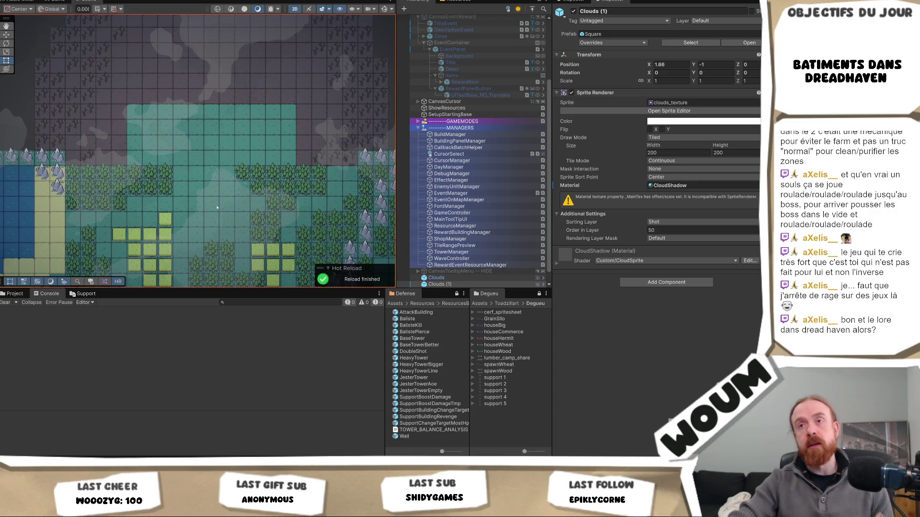
pyautogui.moveTo(213, 222)
pyautogui.mouseDown()
pyautogui.moveTo(178, 237)
pyautogui.moveTo(180, 222)
pyautogui.moveTo(190, 220)
pyautogui.mouseUp()
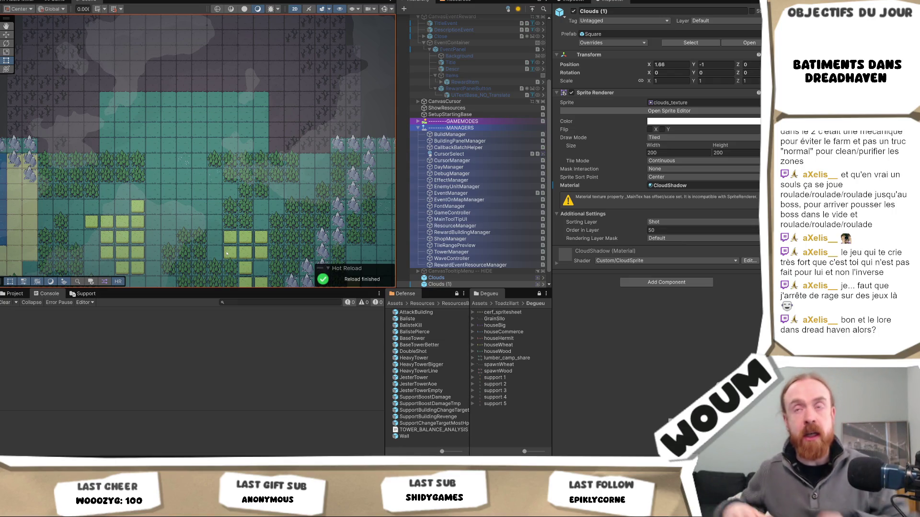
pyautogui.moveTo(226, 240)
pyautogui.mouseDown()
pyautogui.moveTo(223, 129)
pyautogui.moveTo(262, 145)
pyautogui.mouseUp()
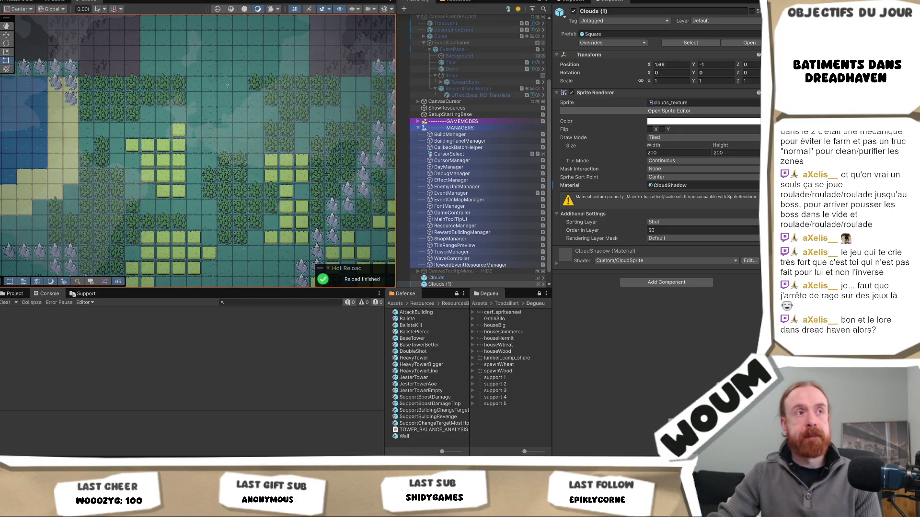
pyautogui.moveTo(81, 467)
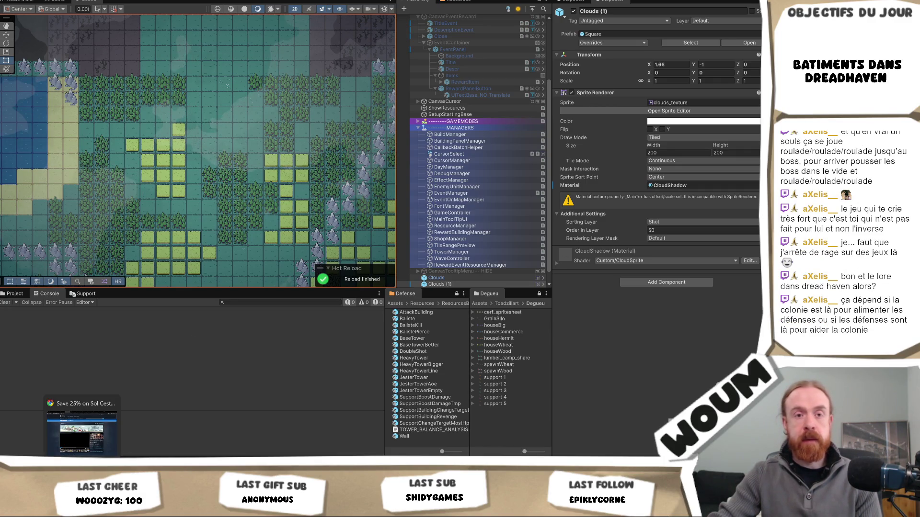
pyautogui.click(113, 418)
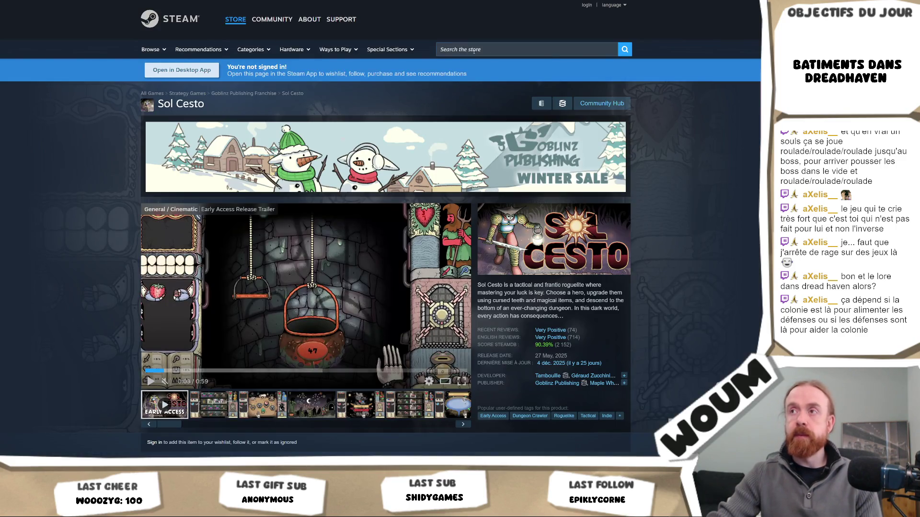
# - Search the store for 'king is watch', open The King is Watching, and view a gameplay screenshot
pyautogui.click(474, 51)
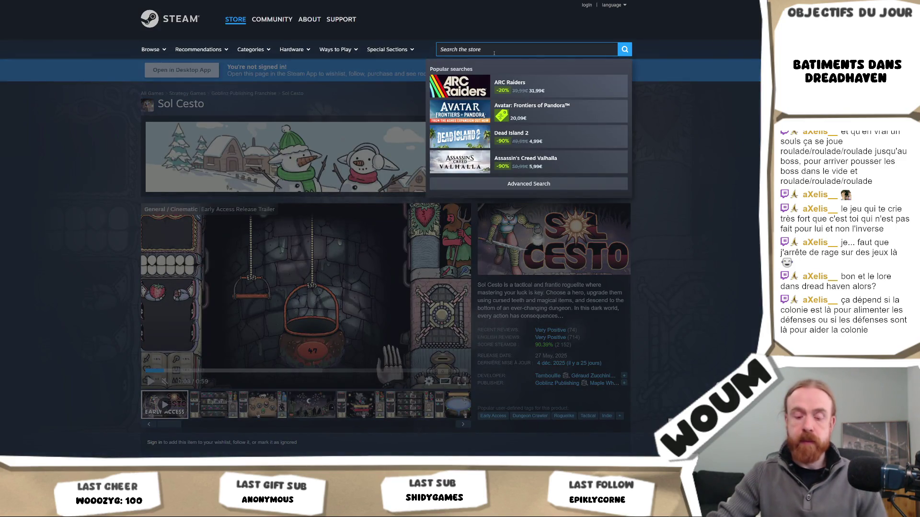
pyautogui.write('king is watch')
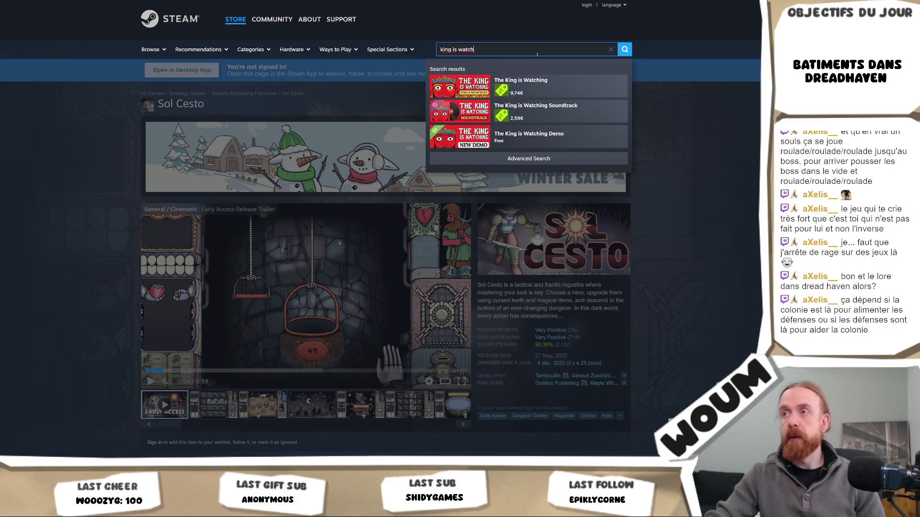
pyautogui.click(521, 84)
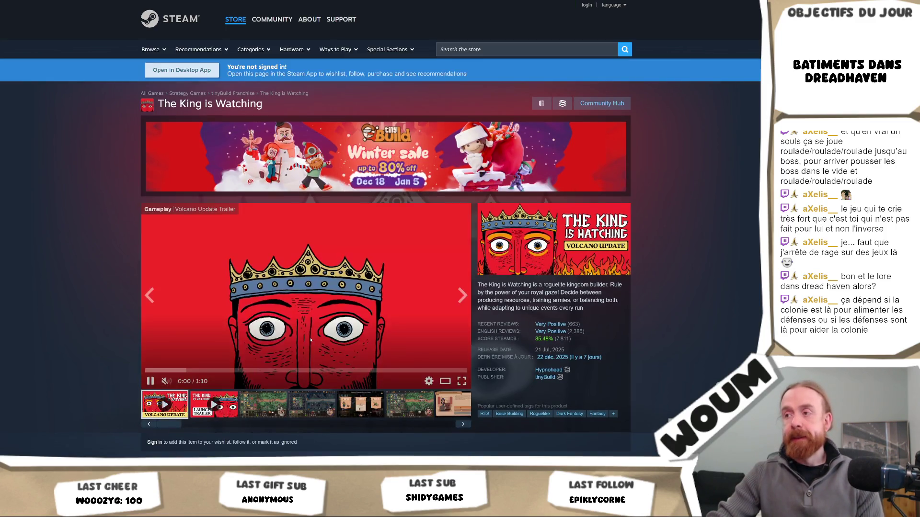
pyautogui.scroll(-6, 313, 345)
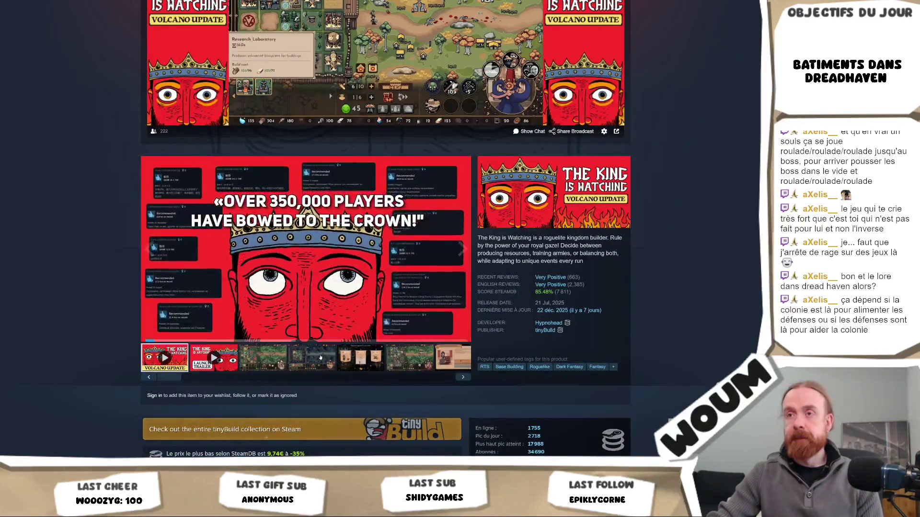
pyautogui.click(320, 357)
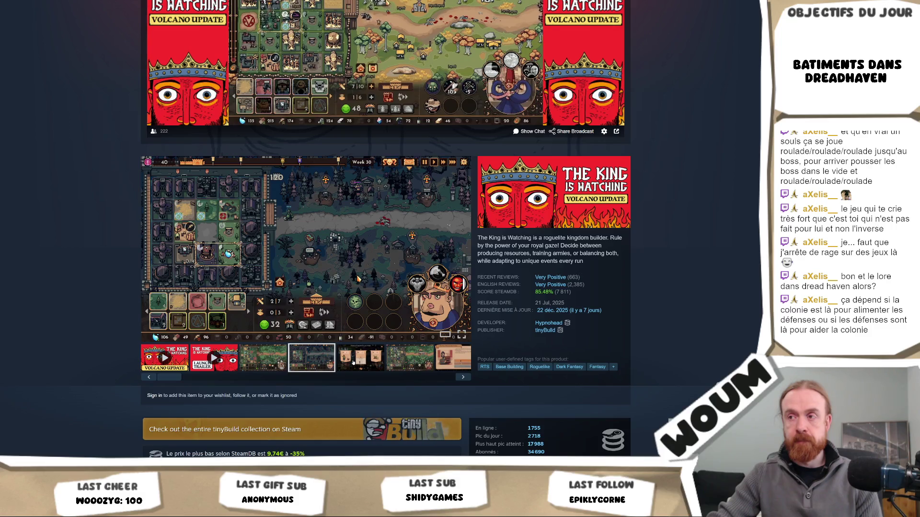
pyautogui.scroll(-3, 353, 364)
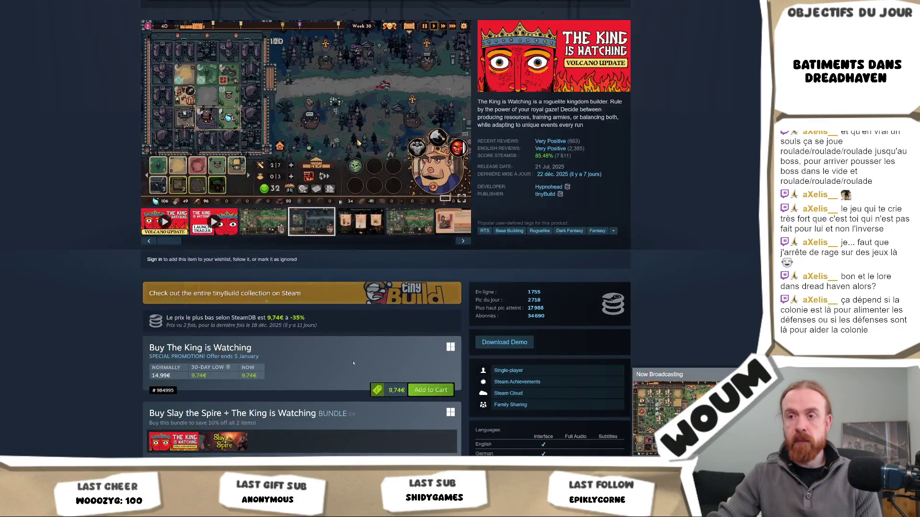
# - Browse the screenshot thumbnails, including troop upgrades, Sir Mortifax and Goblin Warlord Gorzog
pyautogui.scroll(3, 352, 365)
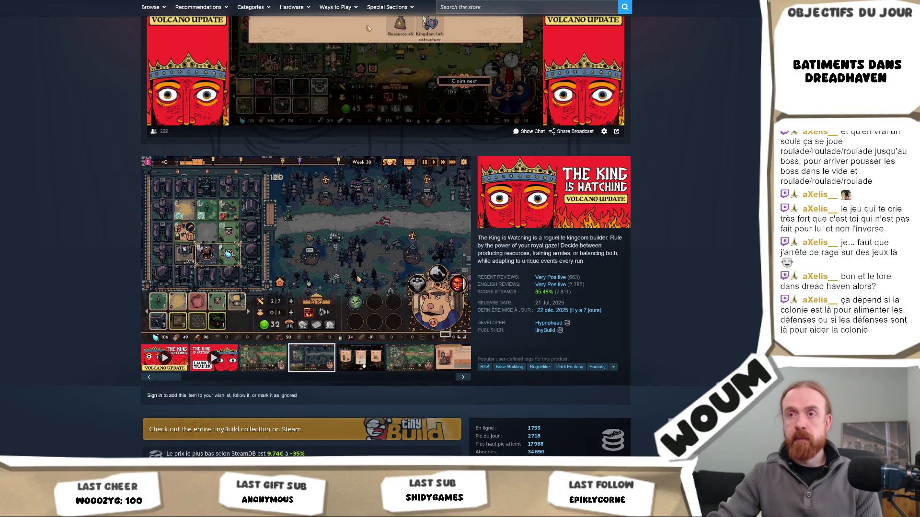
pyautogui.click(351, 365)
pyautogui.click(400, 366)
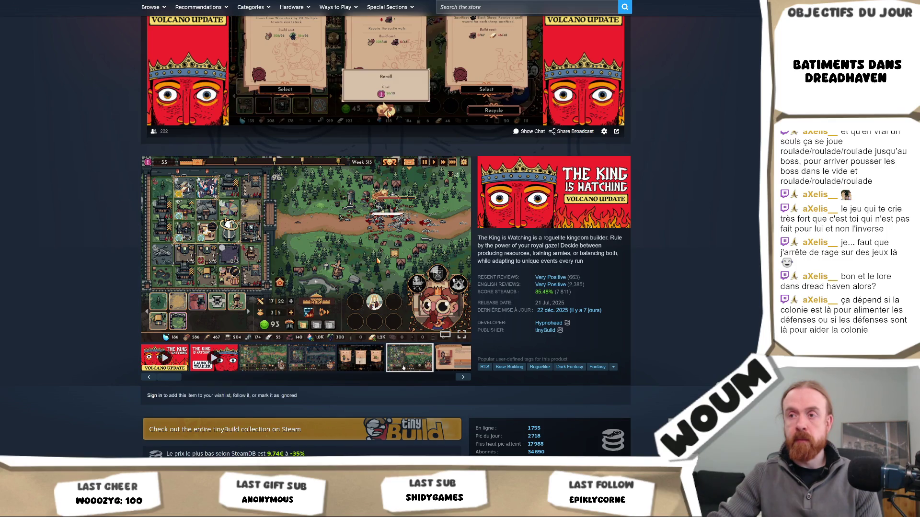
pyautogui.click(463, 377)
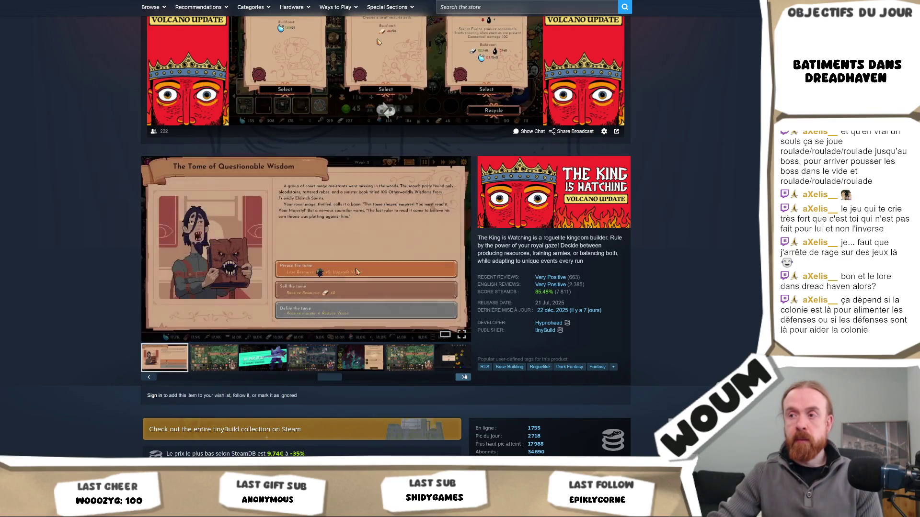
pyautogui.click(463, 377)
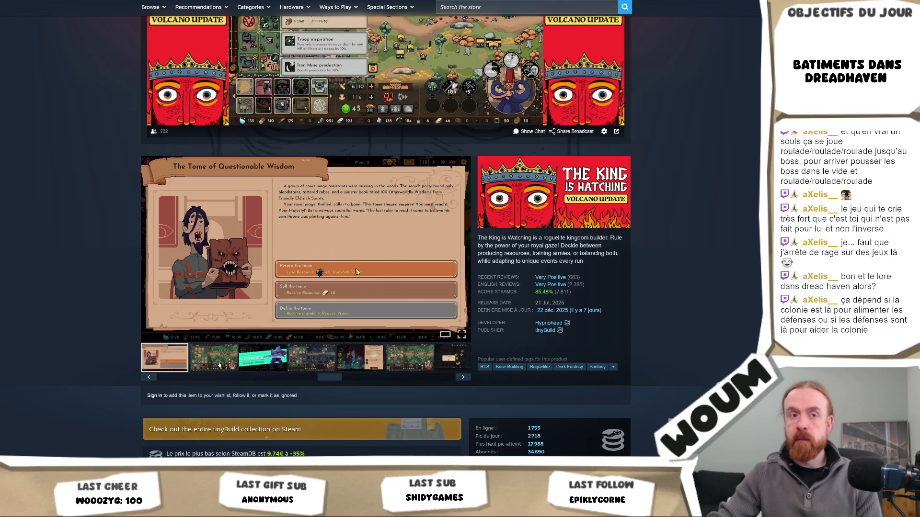
pyautogui.click(219, 366)
pyautogui.click(262, 367)
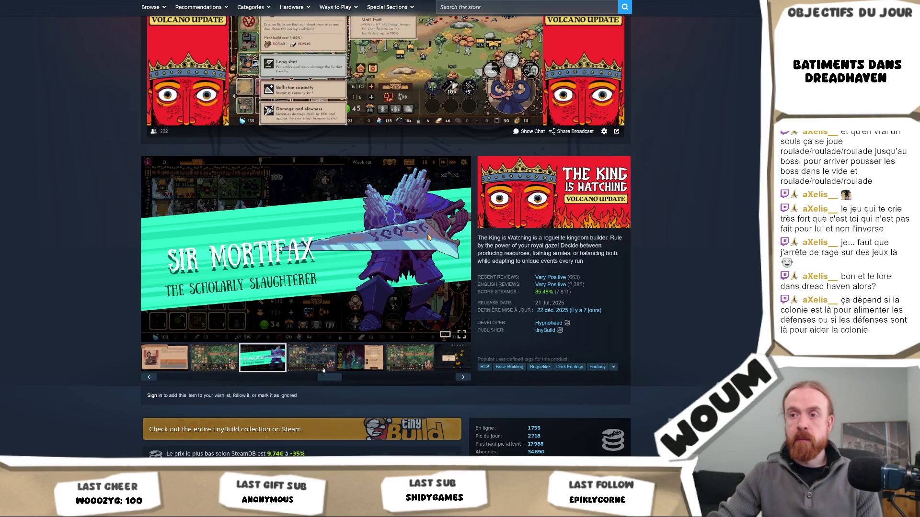
pyautogui.click(324, 370)
pyautogui.click(364, 367)
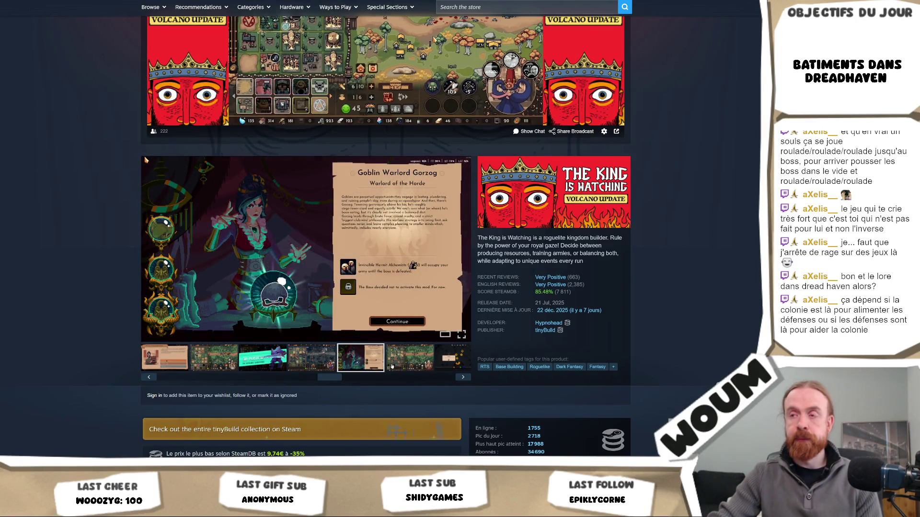
pyautogui.click(392, 366)
pyautogui.moveTo(396, 378)
pyautogui.mouseDown()
pyautogui.moveTo(418, 383)
pyautogui.moveTo(148, 377)
pyautogui.moveTo(202, 384)
pyautogui.mouseUp()
# - Pick the green forest battle screenshot and show it full-screen
pyautogui.click(211, 367)
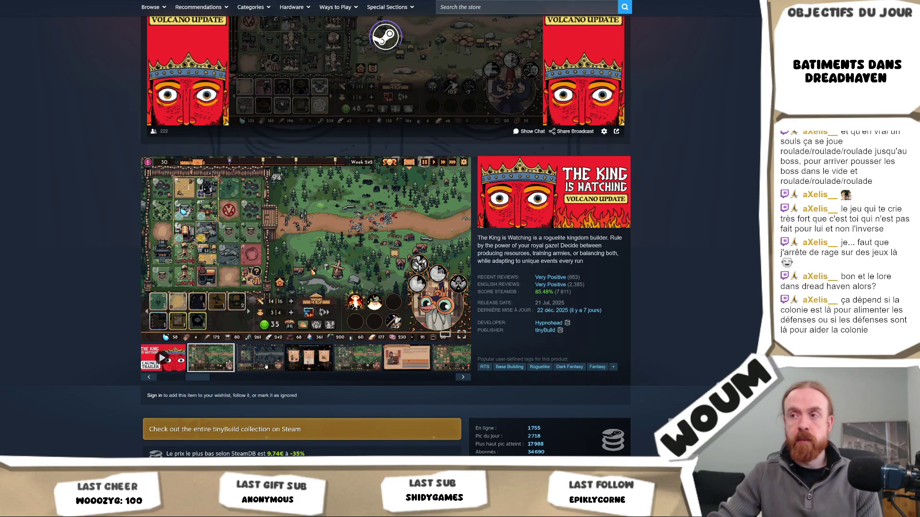
pyautogui.click(266, 366)
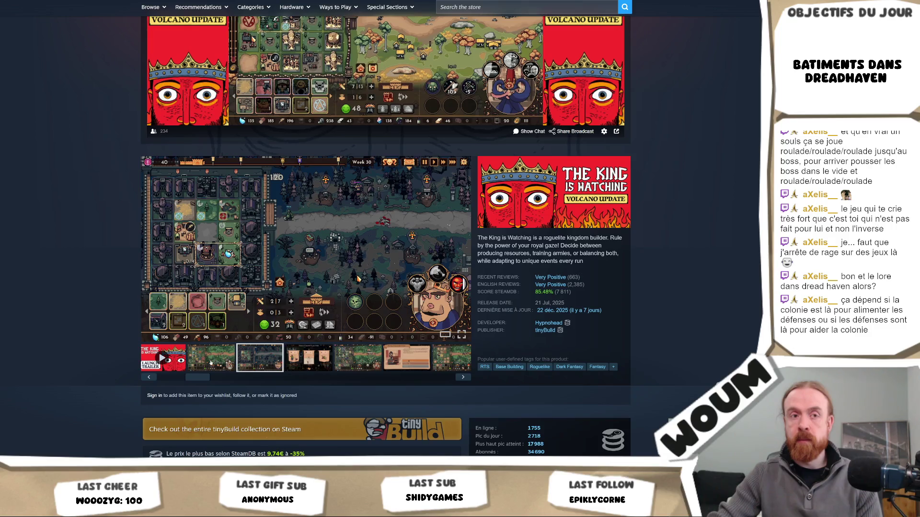
pyautogui.click(211, 362)
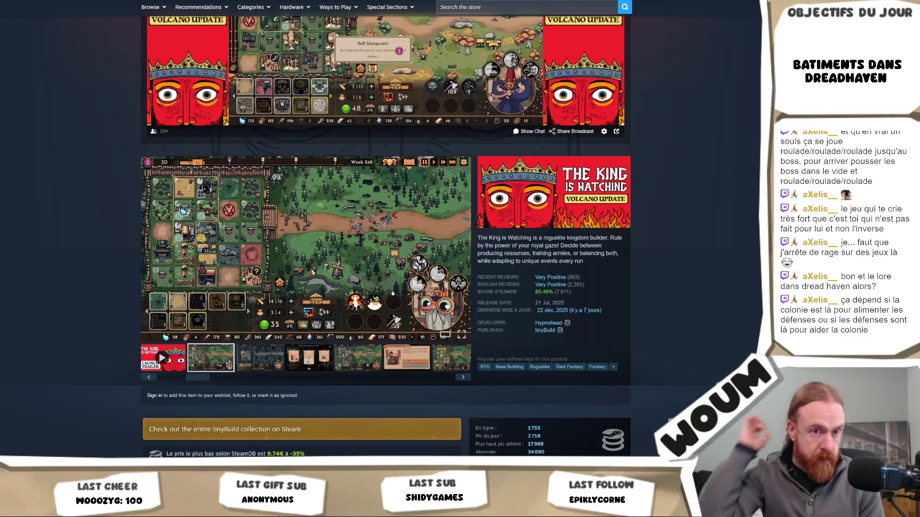
pyautogui.click(376, 287)
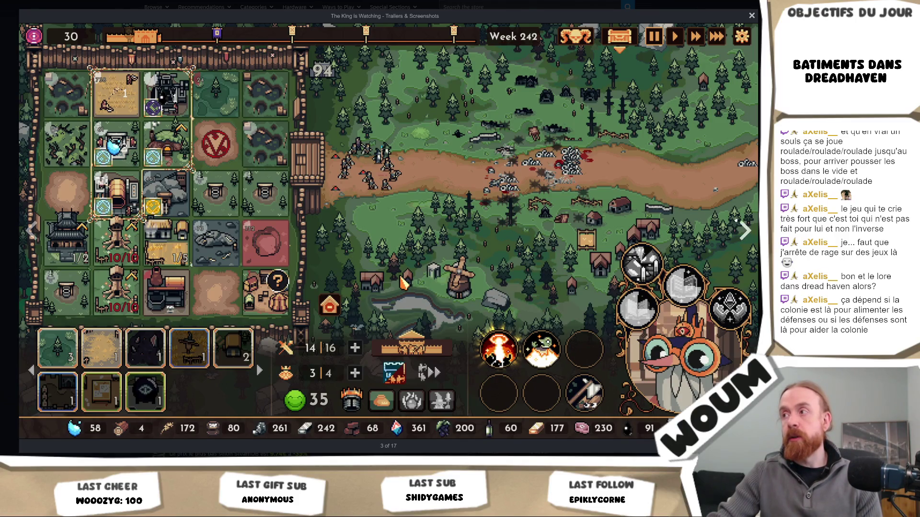
# - Advance through the gallery to screenshot 10 of 17, then close the viewer
pyautogui.press('Right')
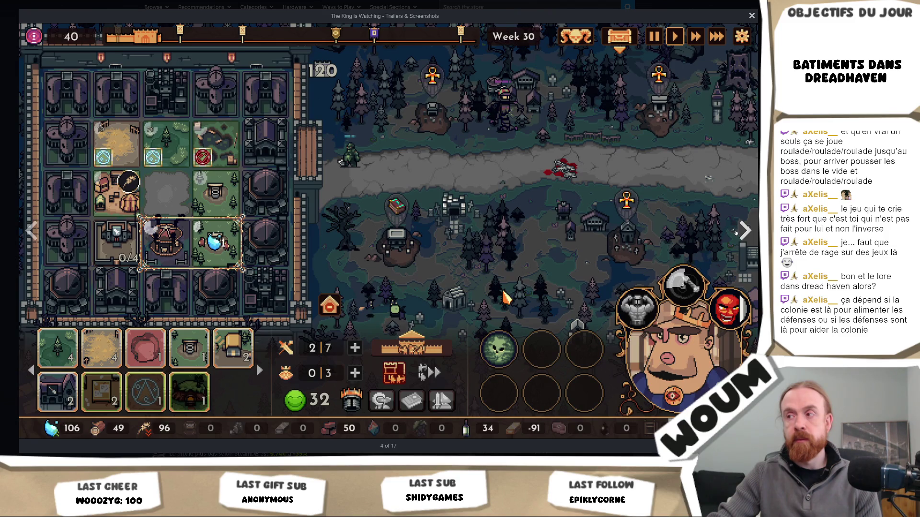
pyautogui.click(736, 232)
pyautogui.click(736, 232)
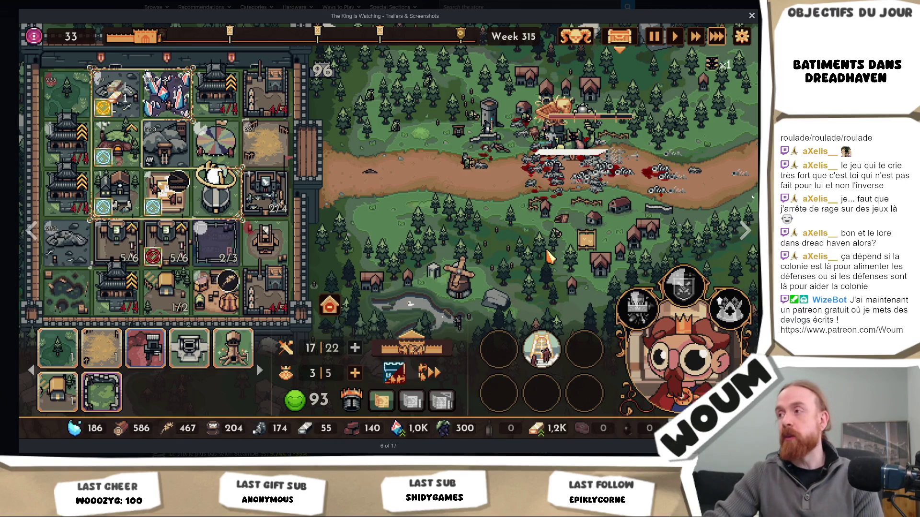
pyautogui.press('Right')
pyautogui.press('Right')
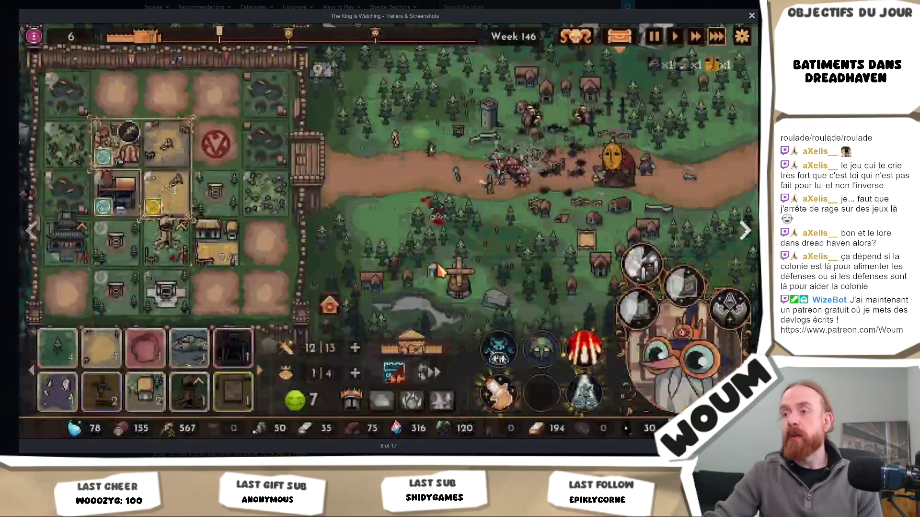
pyautogui.rightClick(645, 252)
pyautogui.press('Escape')
pyautogui.click(748, 244)
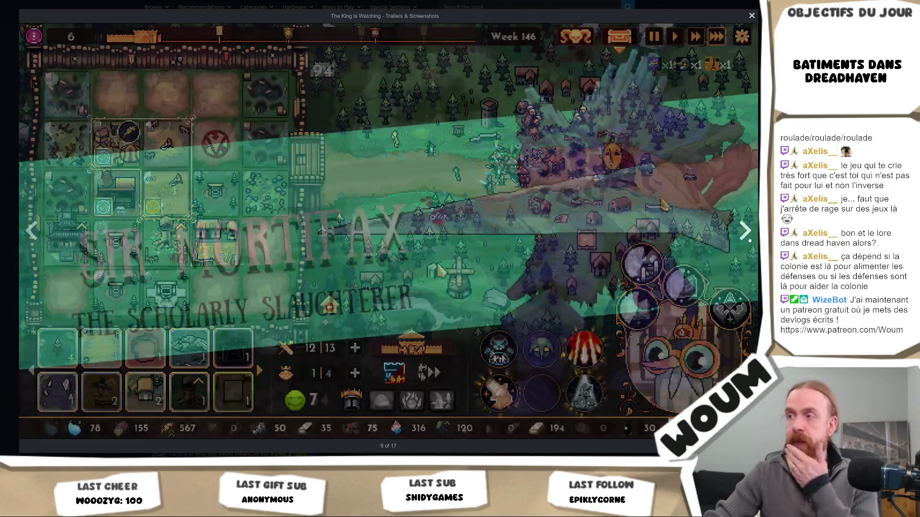
pyautogui.click(748, 243)
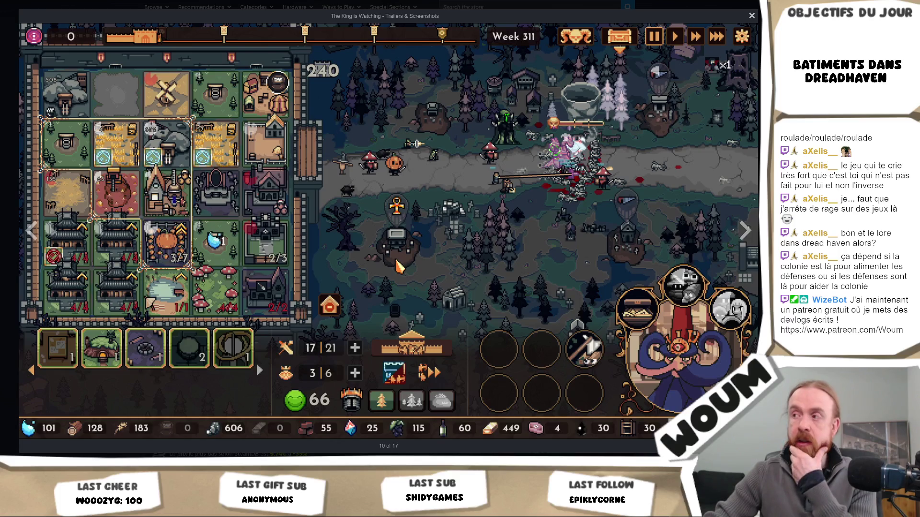
pyautogui.press('Escape')
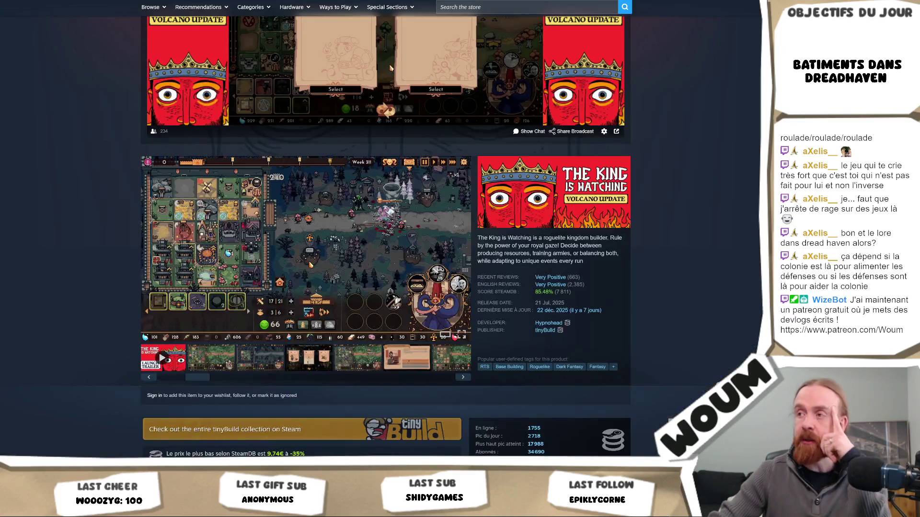
# - Scroll down the page to the Awards section and expand it with READ MORE
pyautogui.scroll(-15, 720, 257)
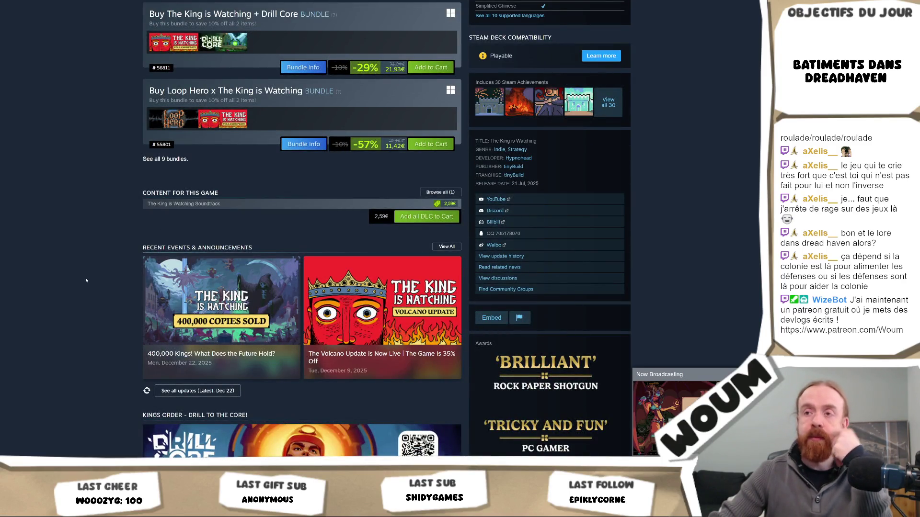
pyautogui.scroll(-4, 87, 281)
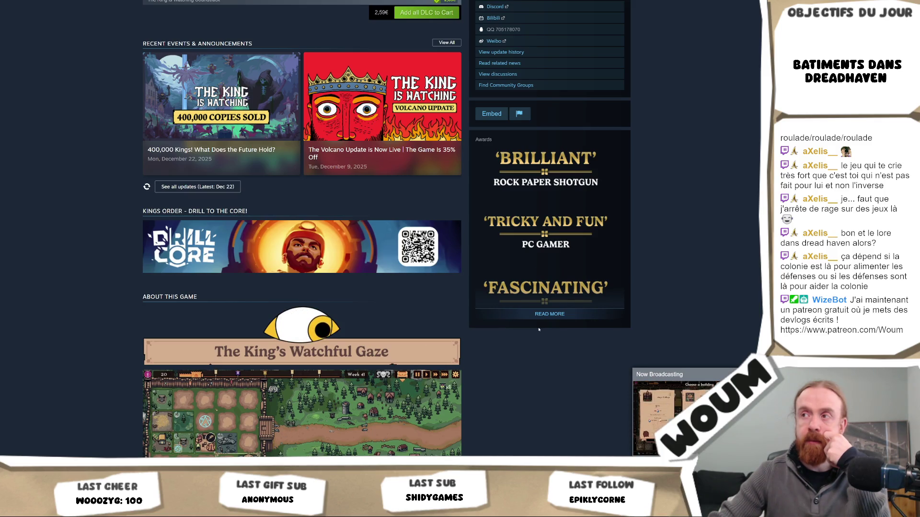
pyautogui.click(550, 314)
# - Browse the game description and reviews, then scroll back up to the media area
pyautogui.scroll(-7, 688, 304)
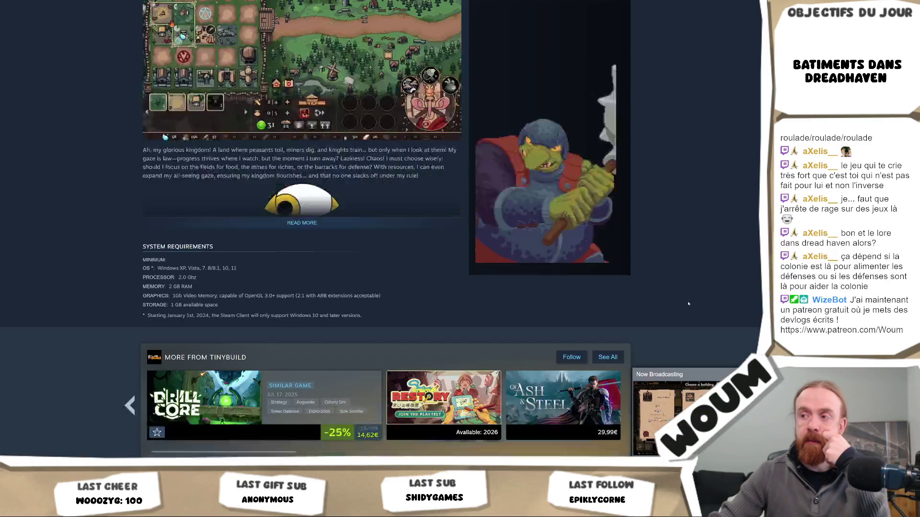
pyautogui.scroll(3, 538, 277)
pyautogui.scroll(-1, 538, 277)
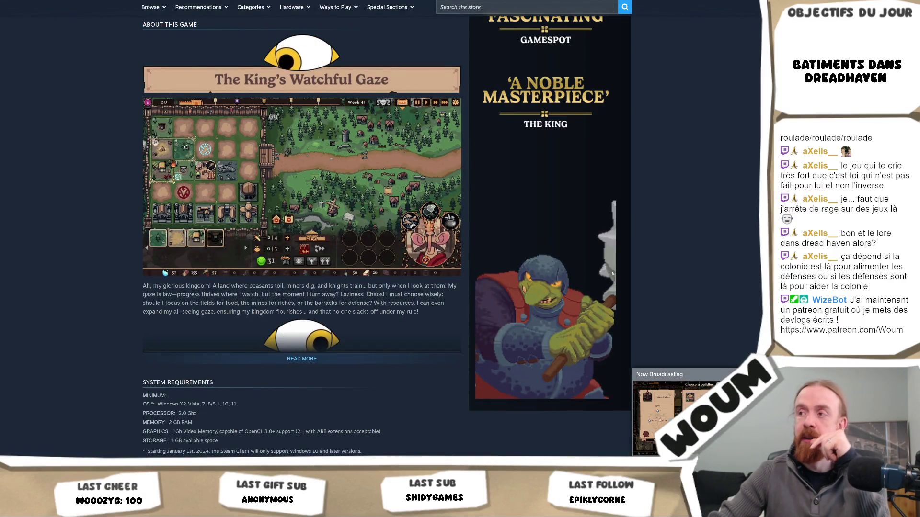
pyautogui.scroll(8, 660, 288)
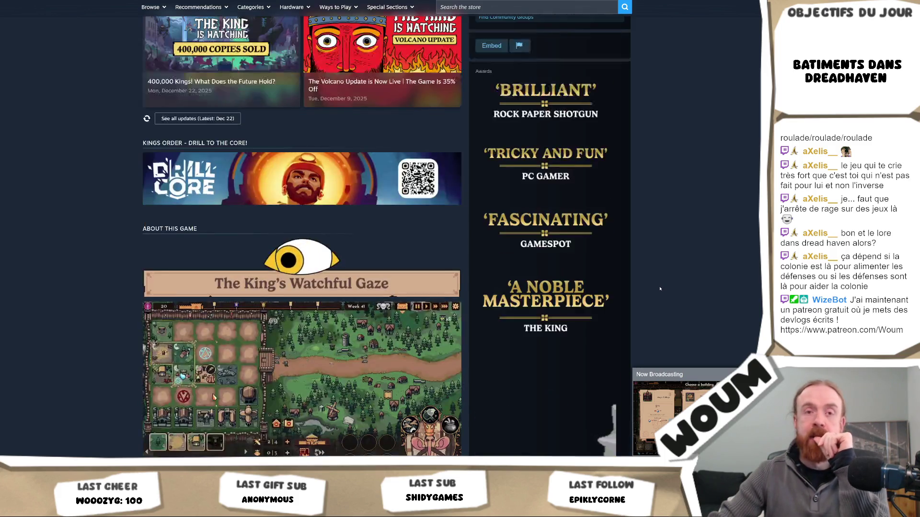
pyautogui.scroll(-4, 624, 310)
pyautogui.scroll(-5, 624, 310)
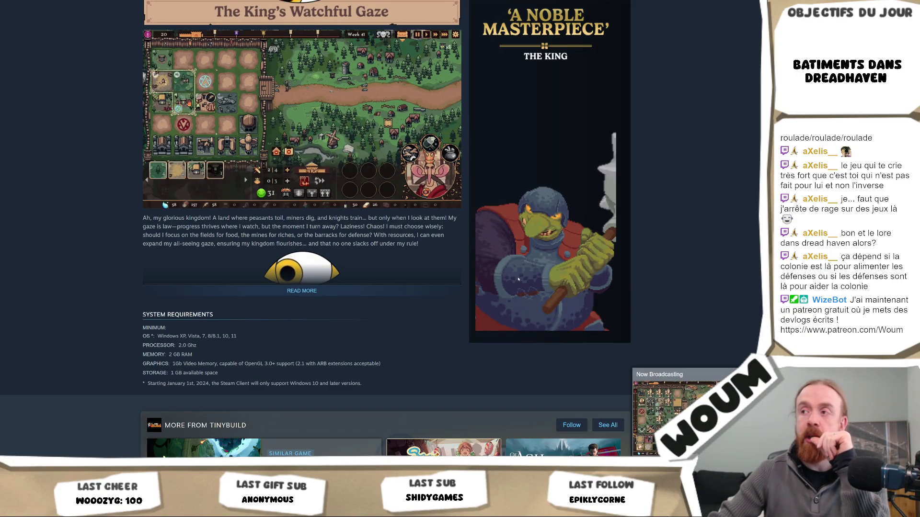
pyautogui.scroll(-8, 351, 339)
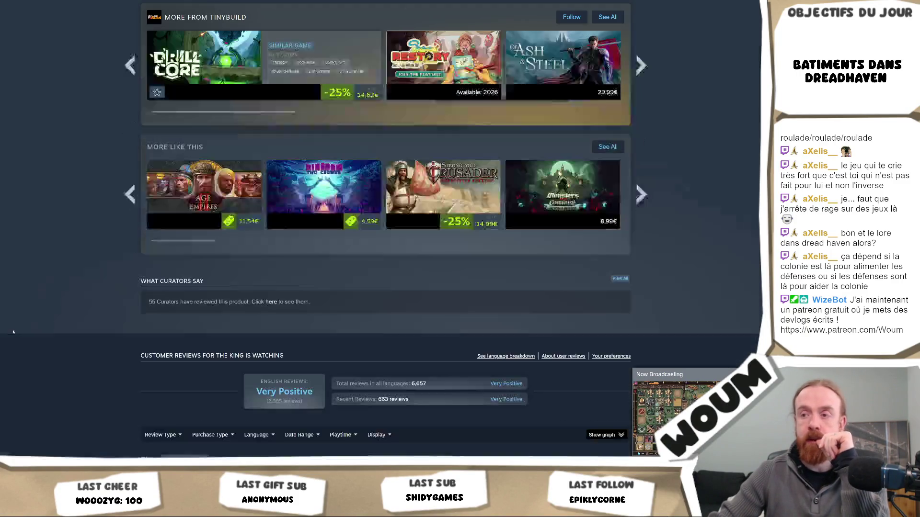
pyautogui.scroll(-3, 14, 330)
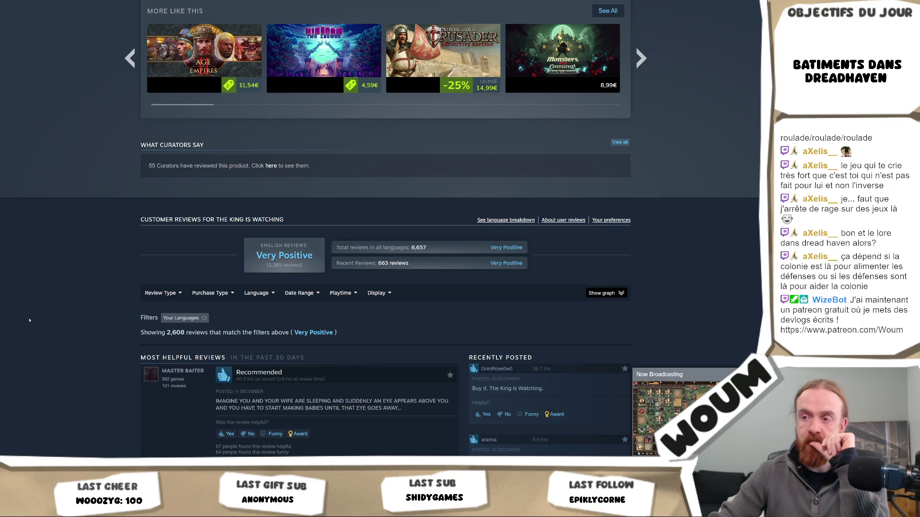
pyautogui.scroll(-3, 36, 310)
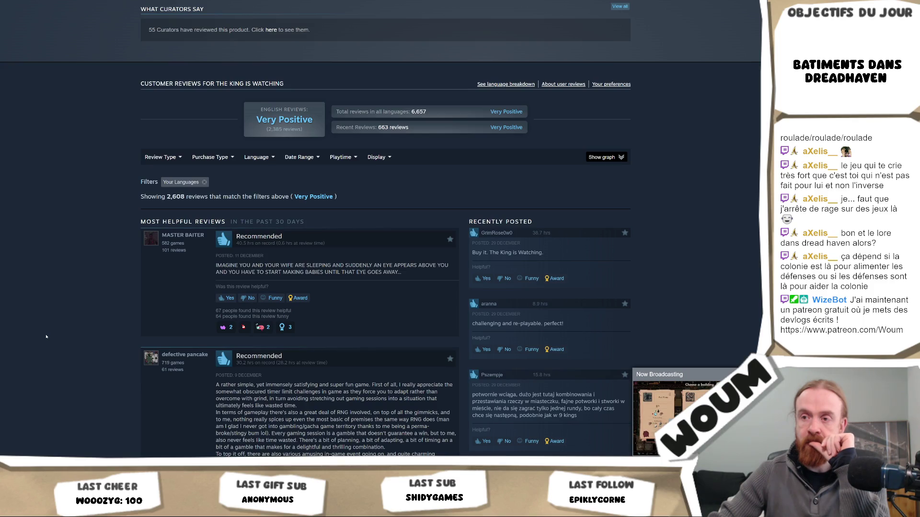
pyautogui.scroll(20, 46, 337)
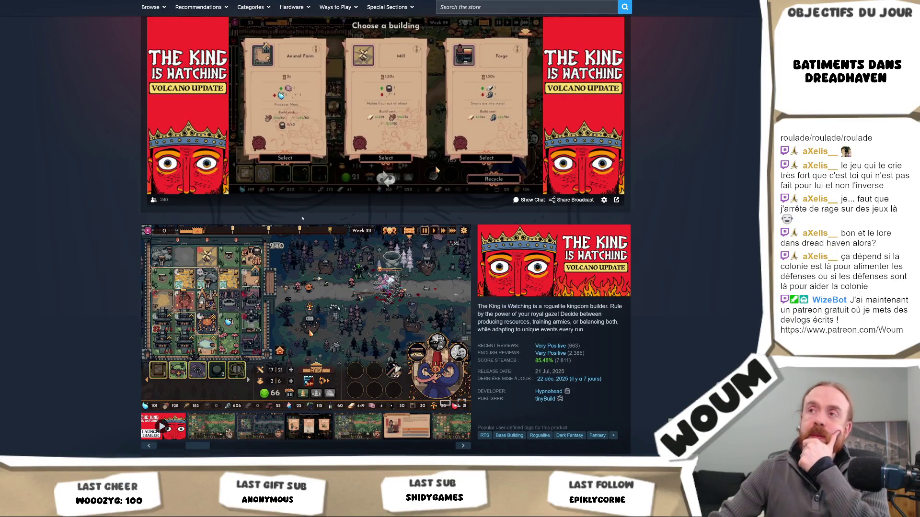
pyautogui.moveTo(431, 153)
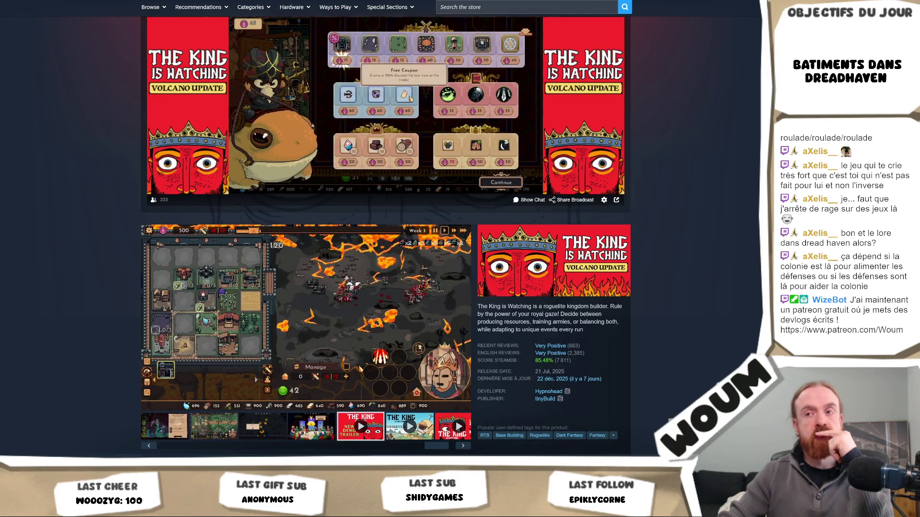
pyautogui.scroll(-8, 383, 229)
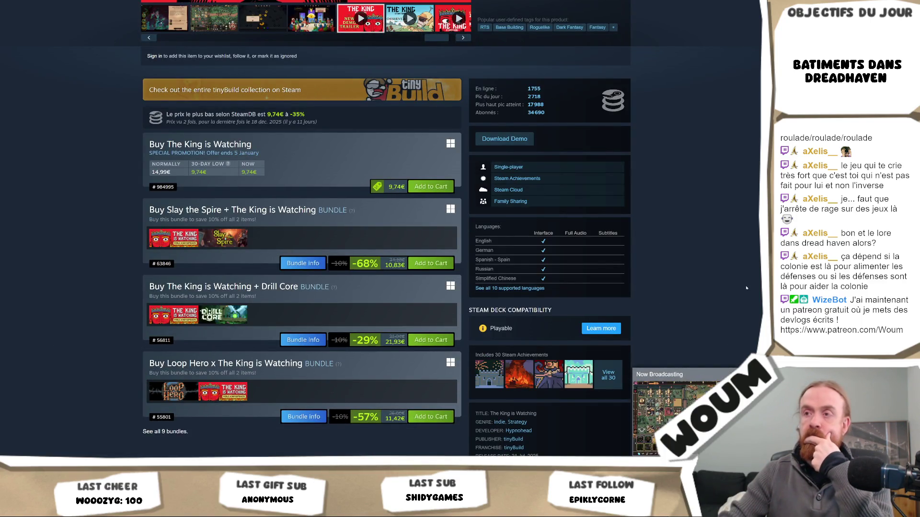
# - Switch from the Steam store page back to the Unity Editor with Alt+Tab
pyautogui.hotkey('alt', 'Tab')
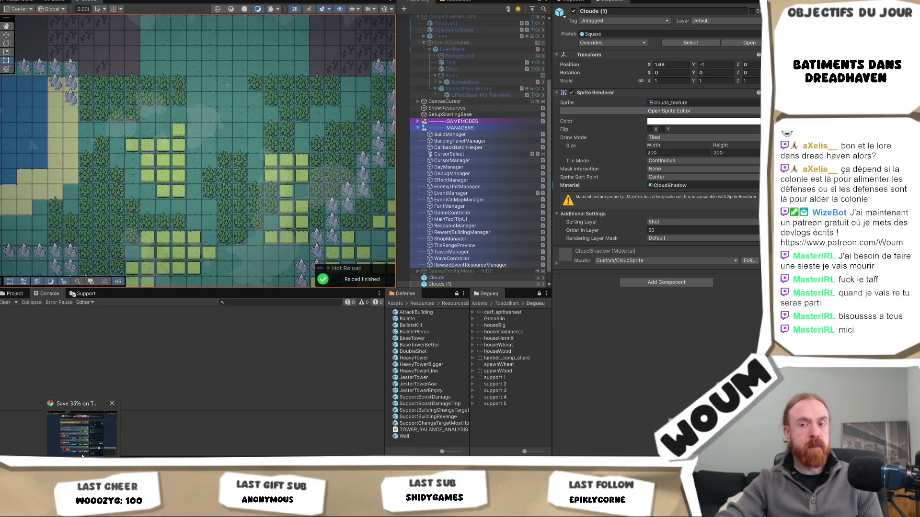
# - Return to The King is Watching's Steam page and scroll down to its system requirements
pyautogui.click(81, 427)
pyautogui.scroll(-3, 103, 313)
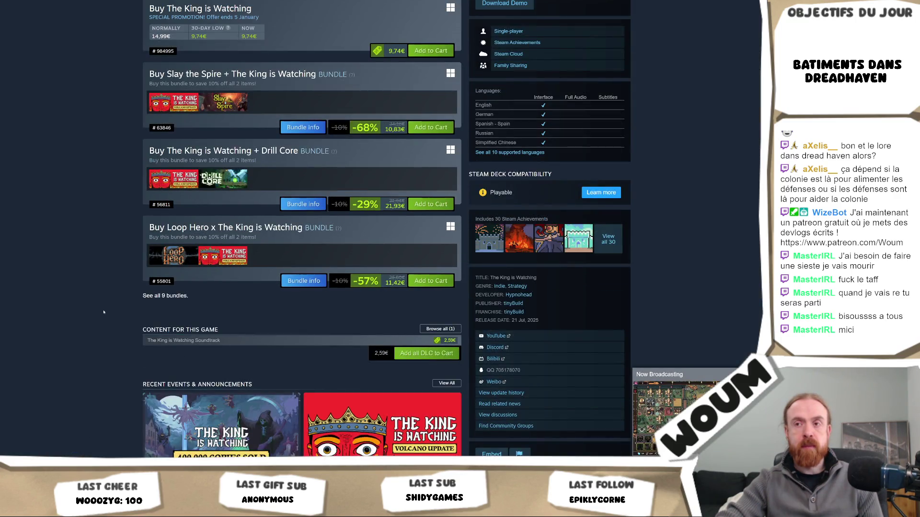
pyautogui.scroll(-9, 104, 313)
pyautogui.scroll(-3, 103, 313)
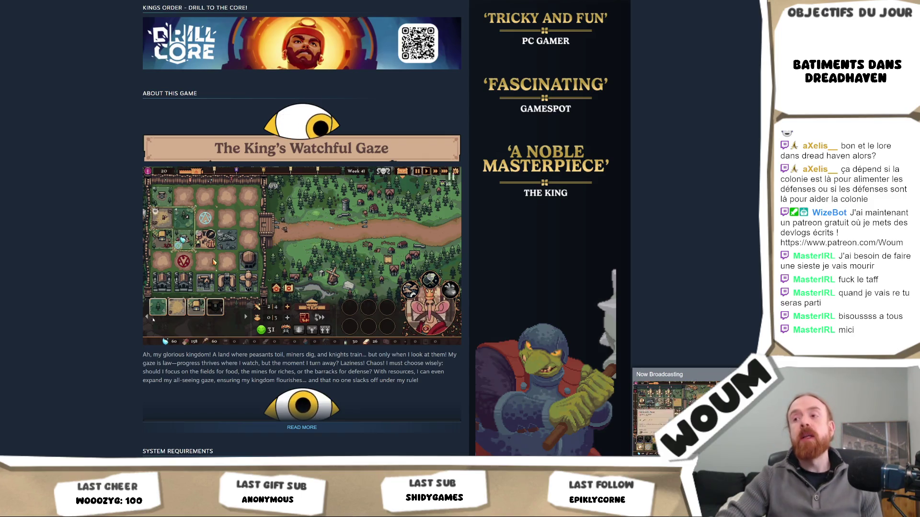
pyautogui.hotkey('alt', 'Tab')
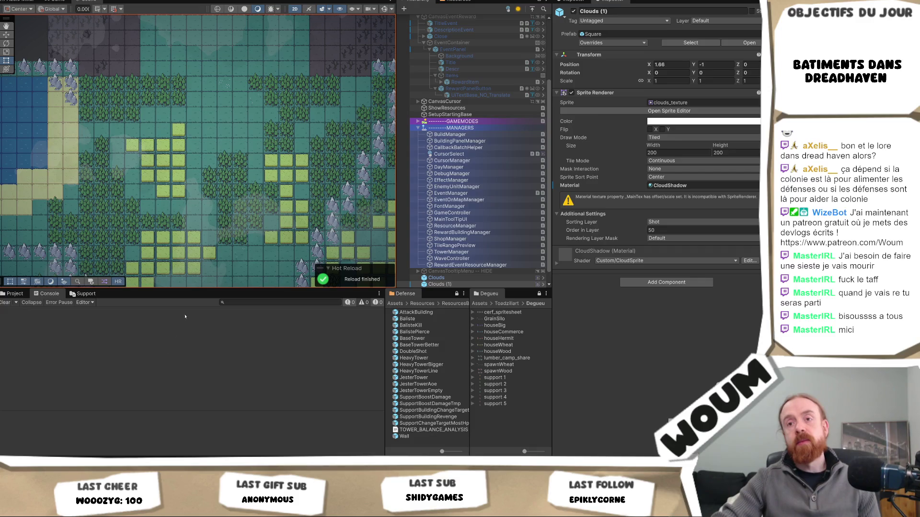
pyautogui.hotkey('alt', 'Tab')
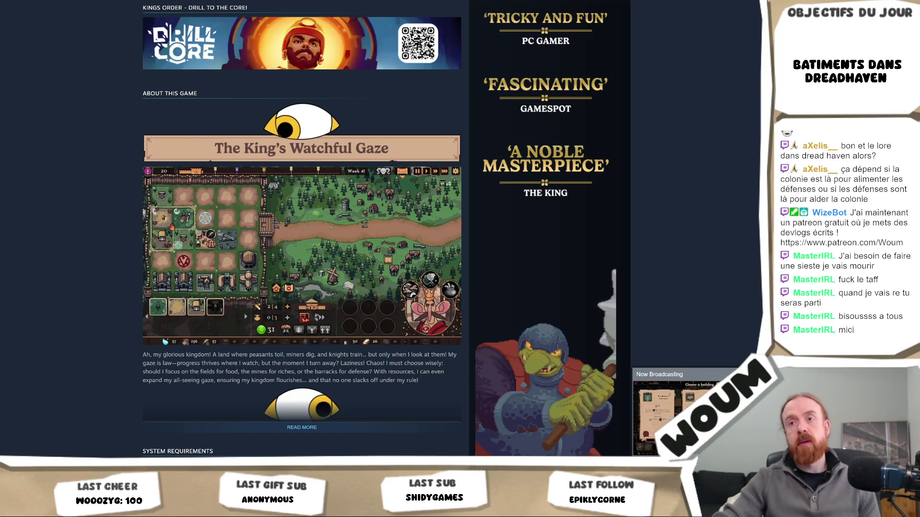
pyautogui.scroll(-4, 68, 328)
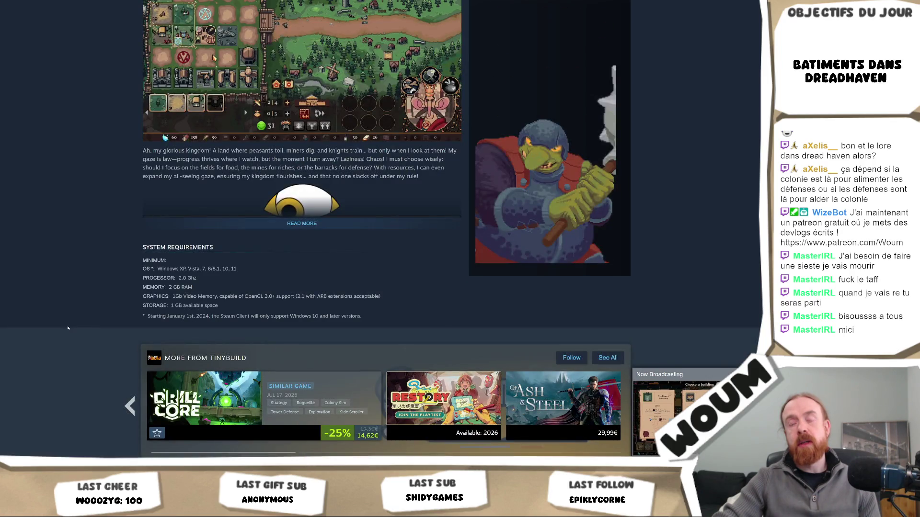
pyautogui.click(308, 228)
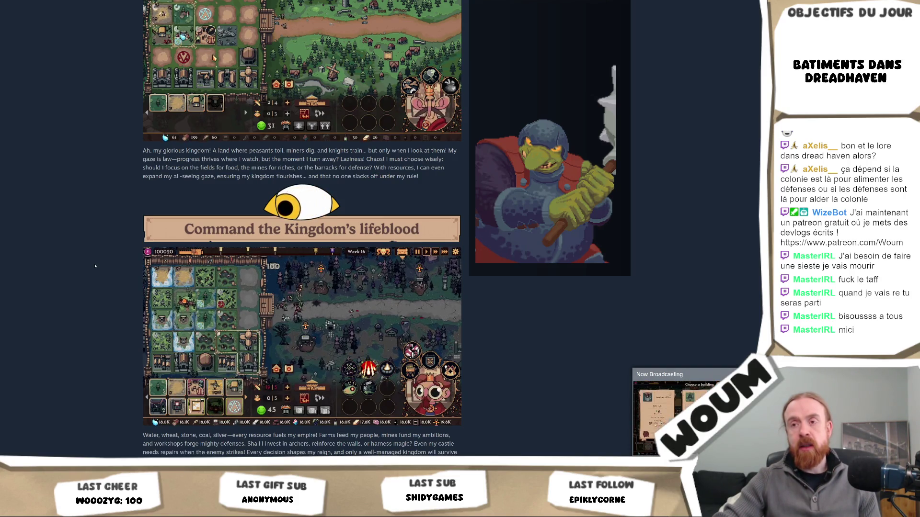
pyautogui.scroll(-3, 95, 267)
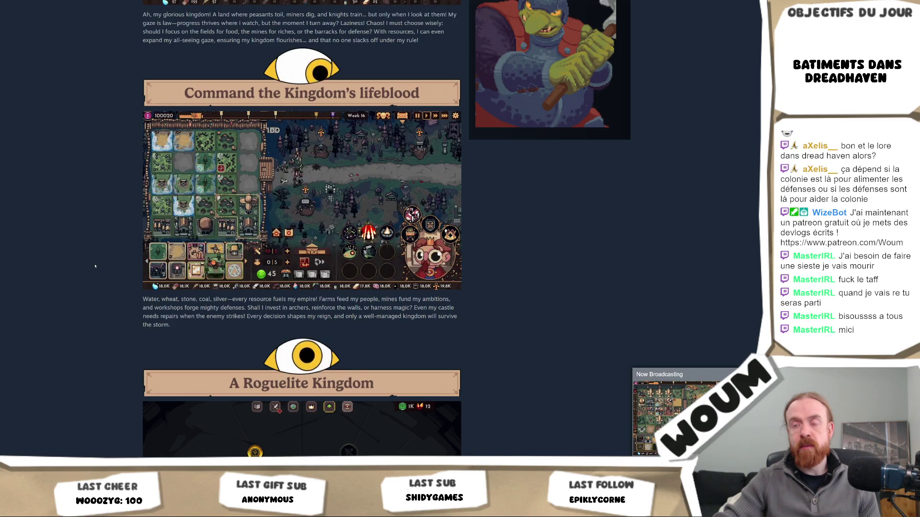
pyautogui.scroll(-2, 95, 266)
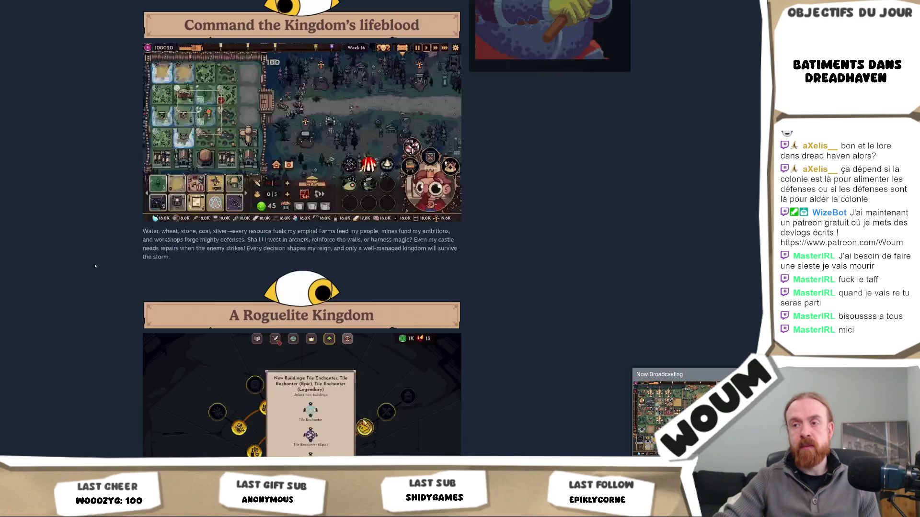
pyautogui.scroll(-2, 95, 266)
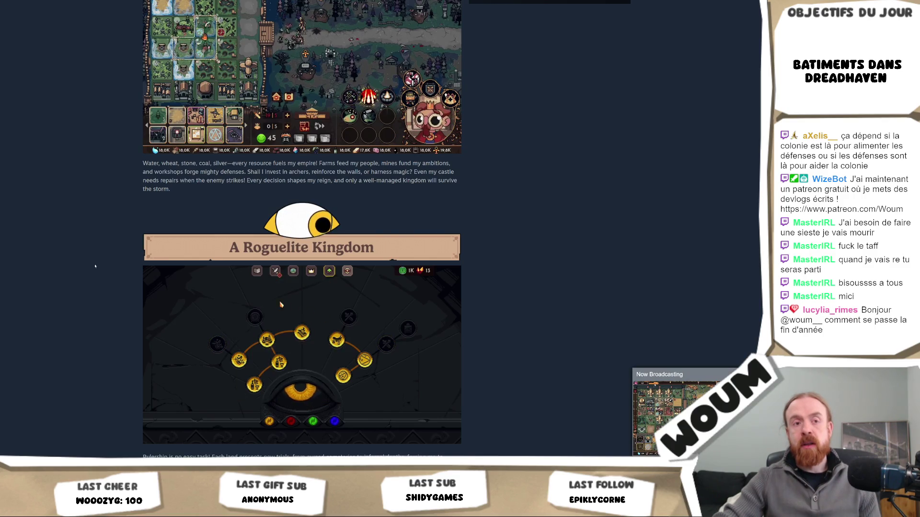
pyautogui.scroll(-10, 95, 266)
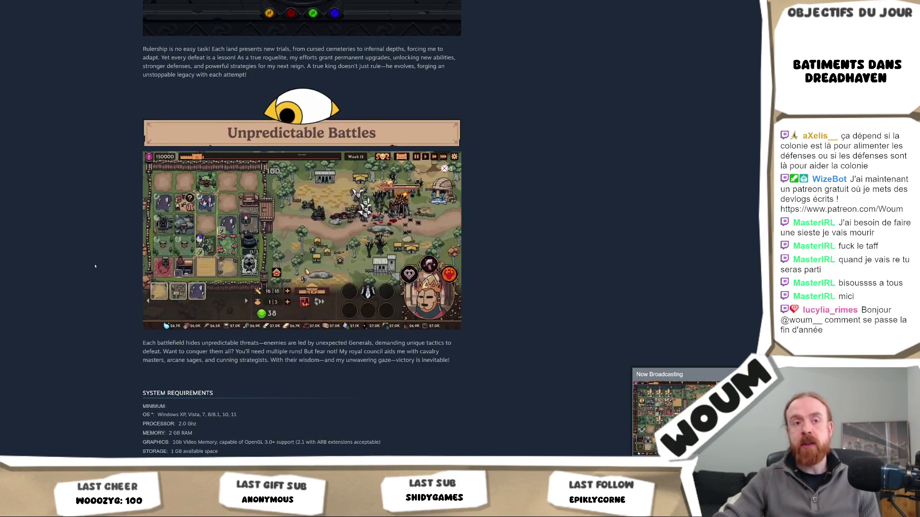
pyautogui.scroll(-10, 94, 266)
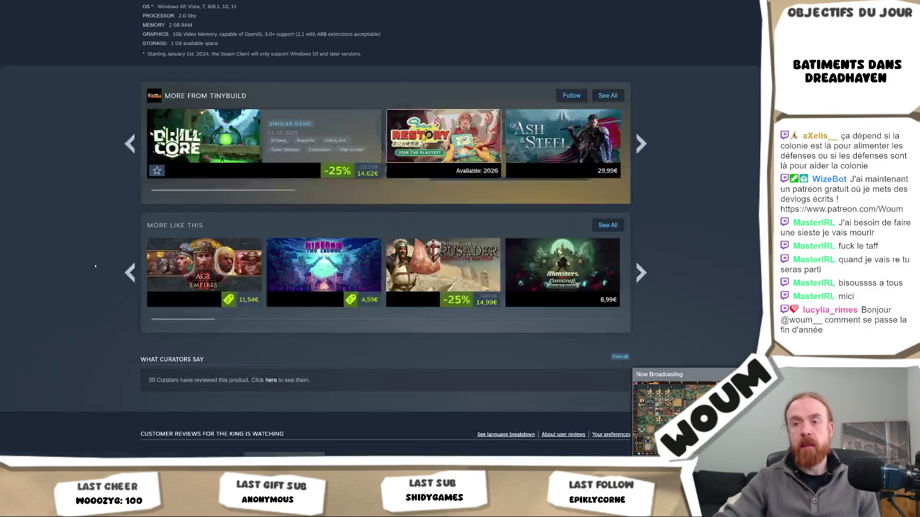
pyautogui.scroll(-3, 95, 267)
pyautogui.scroll(-3, 95, 266)
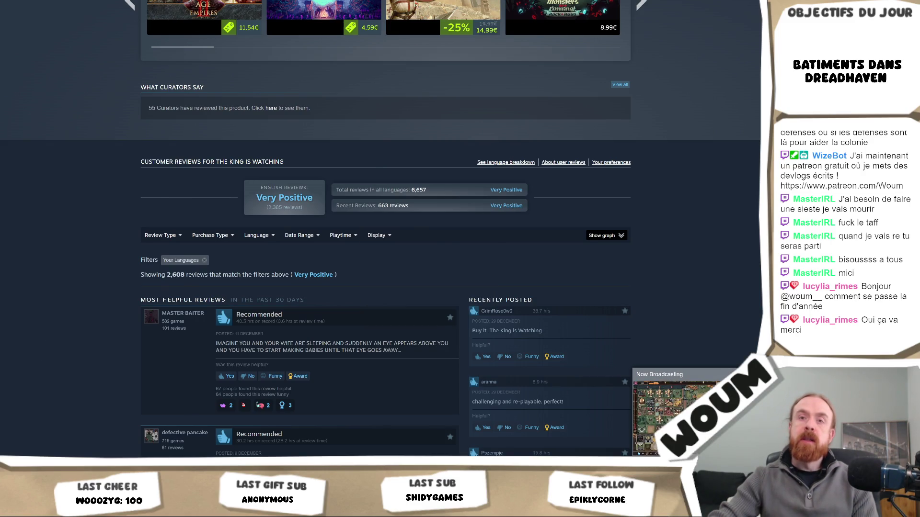
# - Go back from The King is Watching to the Tower Defense genre list
pyautogui.hotkey('alt', 'Left')
pyautogui.scroll(-4, 225, 214)
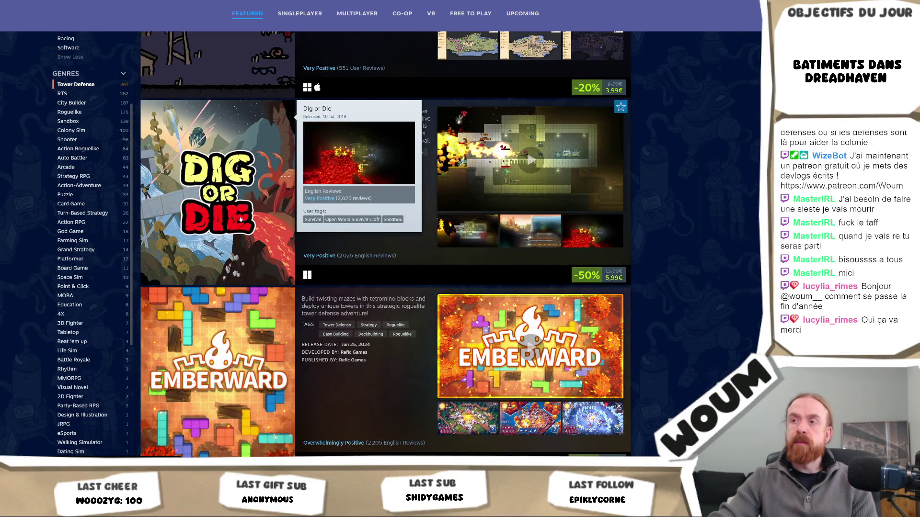
# - Scroll the Tower Defense list and load more games with Show more
pyautogui.scroll(-4, 666, 180)
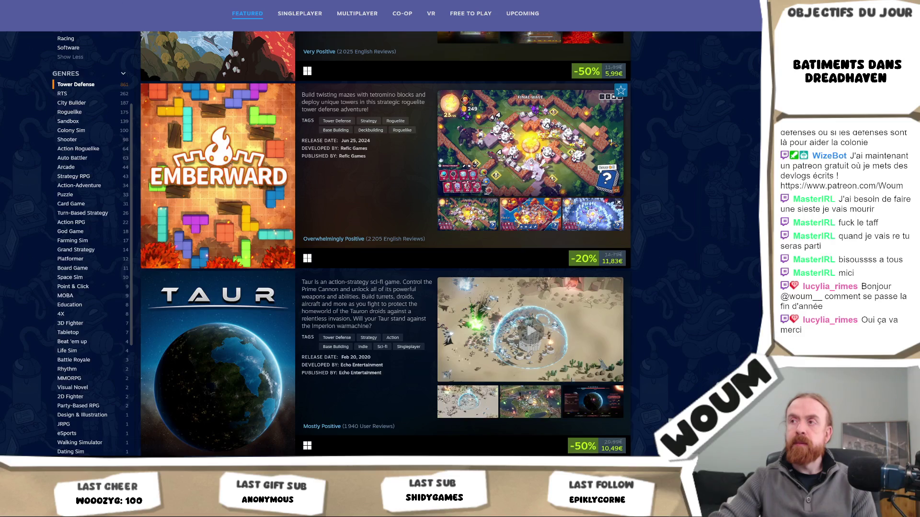
pyautogui.scroll(-10, 644, 232)
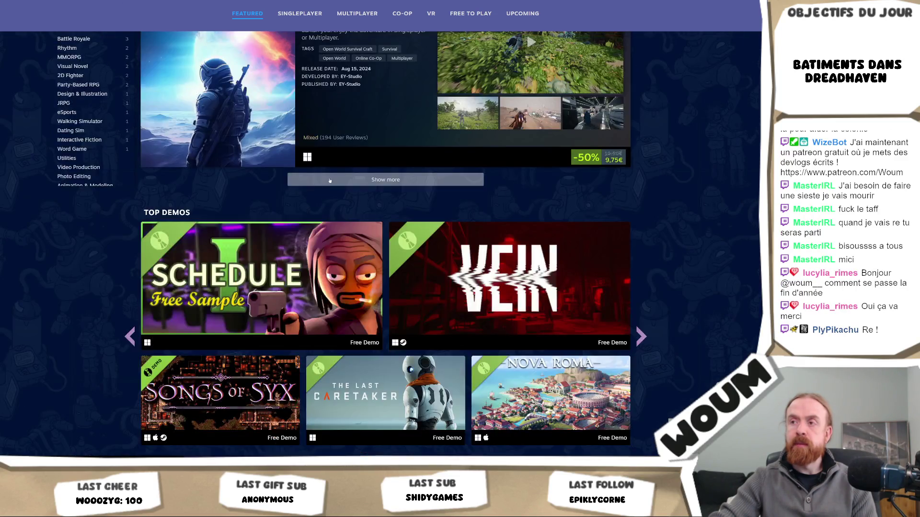
pyautogui.click(330, 179)
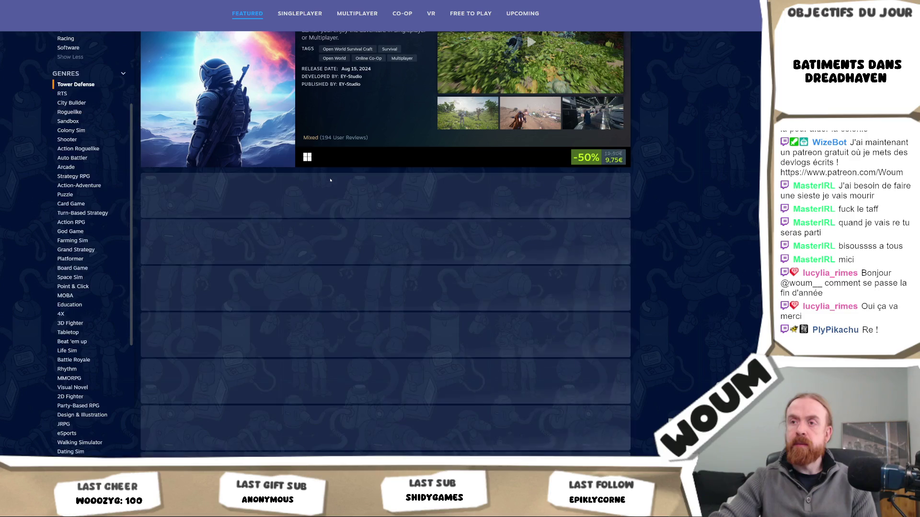
# - Open the Wool at the Gates store page from the list
pyautogui.moveTo(269, 222)
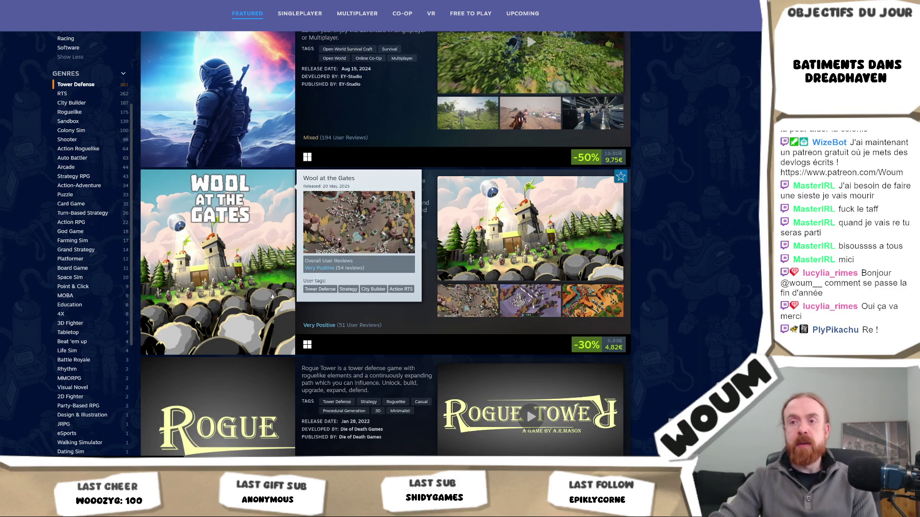
pyautogui.scroll(-2, 214, 260)
pyautogui.moveTo(228, 338)
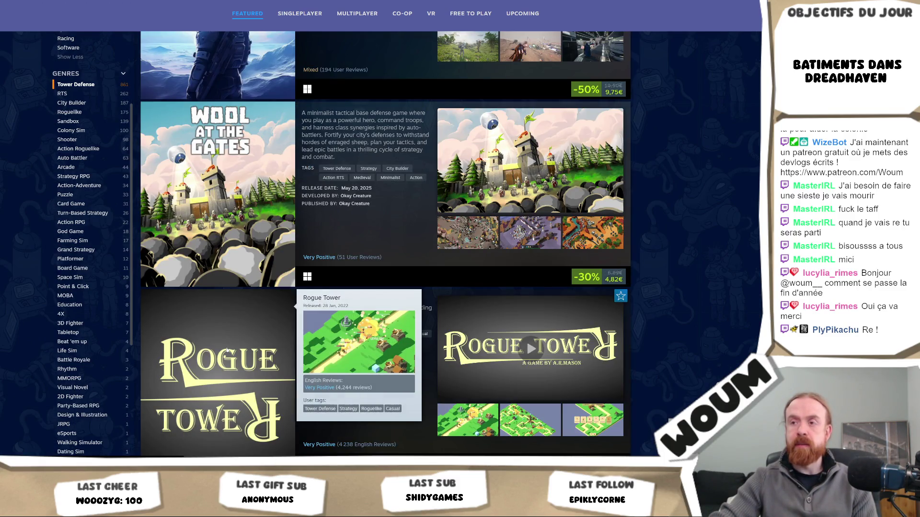
pyautogui.scroll(-2, 228, 338)
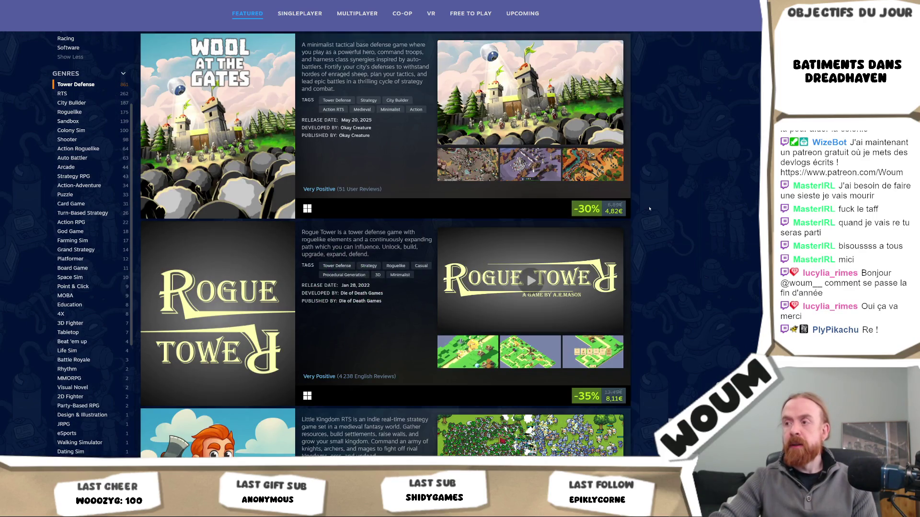
pyautogui.rightClick(182, 128)
pyautogui.press('Escape')
pyautogui.click(182, 128)
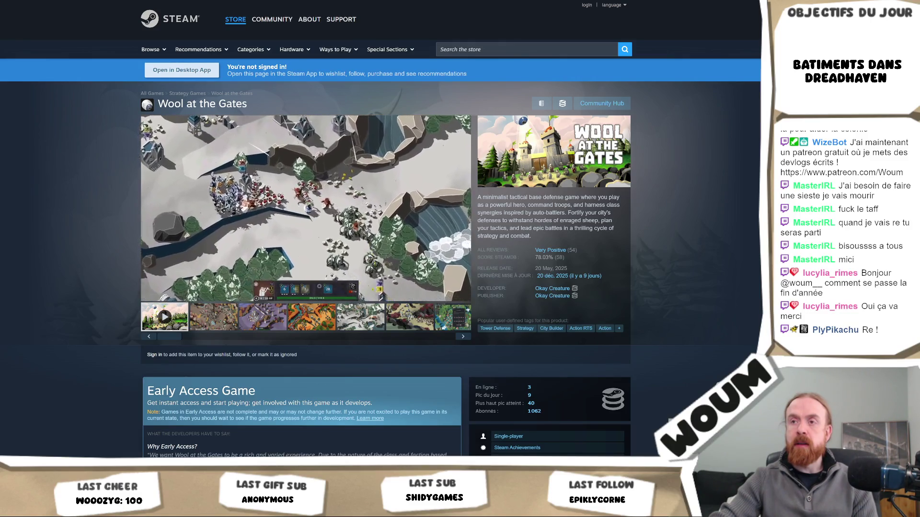
pyautogui.scroll(-20, 403, 219)
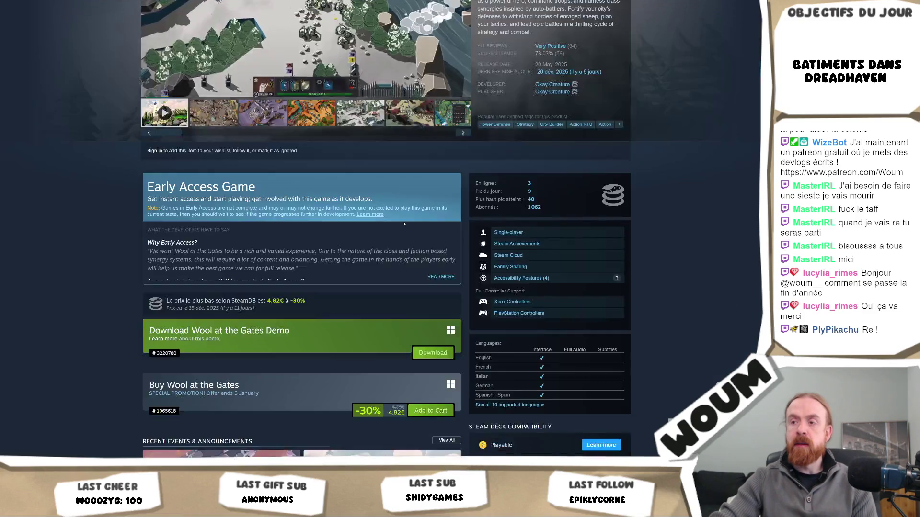
pyautogui.scroll(5, 402, 219)
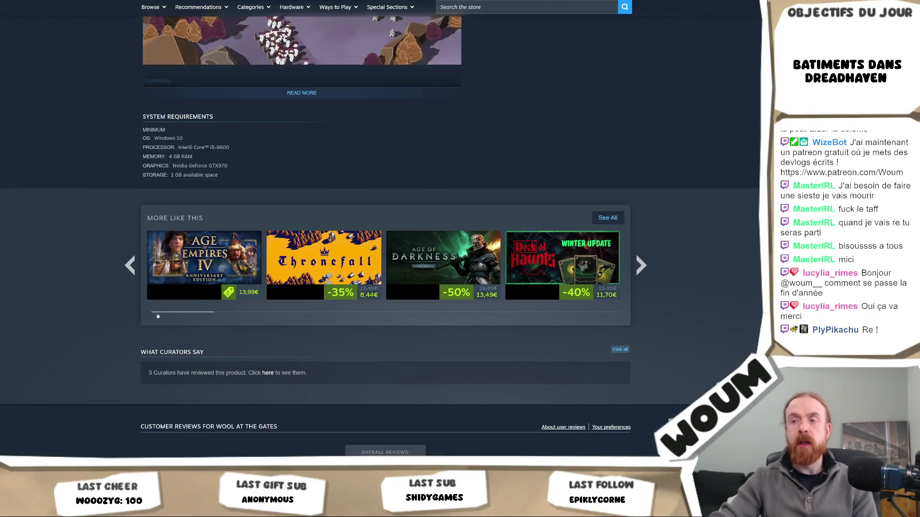
pyautogui.scroll(15, 51, 191)
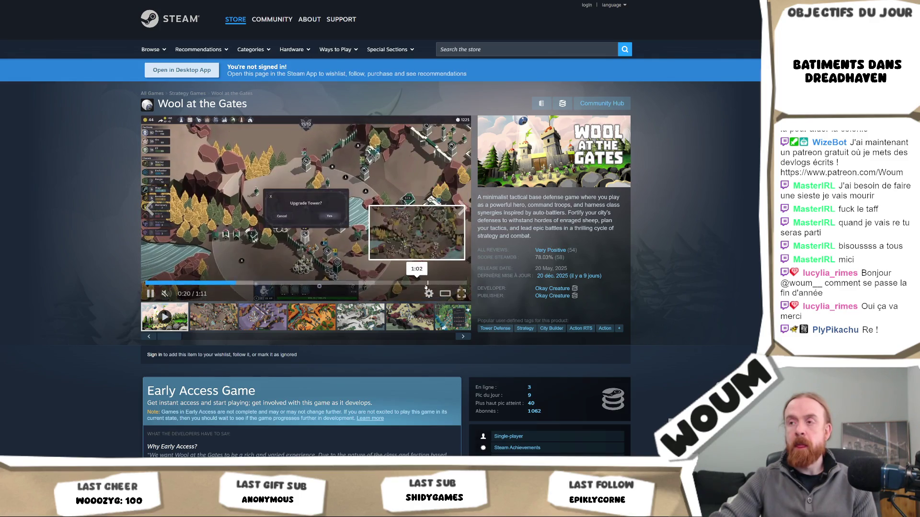
pyautogui.scroll(-1, 461, 288)
pyautogui.click(461, 288)
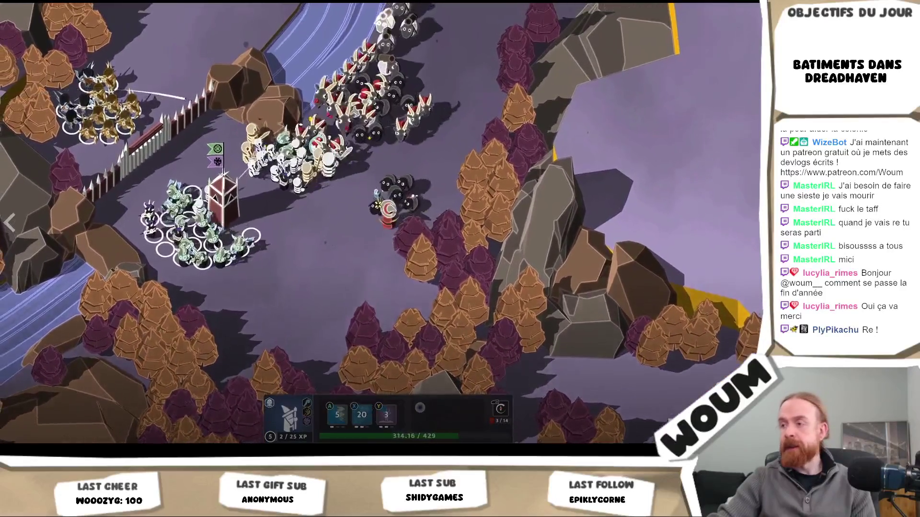
pyautogui.press('Escape')
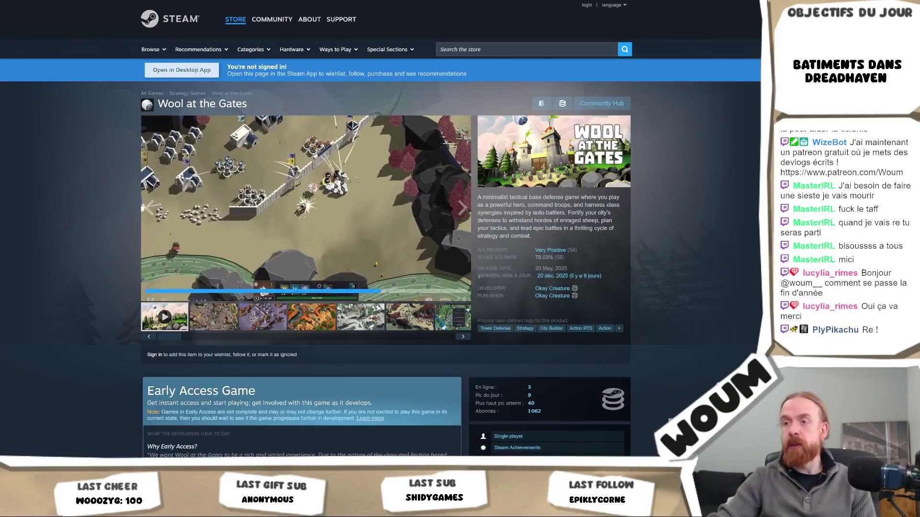
# - Scroll through Wool at the Gates' demo, recent updates, Steam Deck and 34 achievements
pyautogui.scroll(-15, 381, 230)
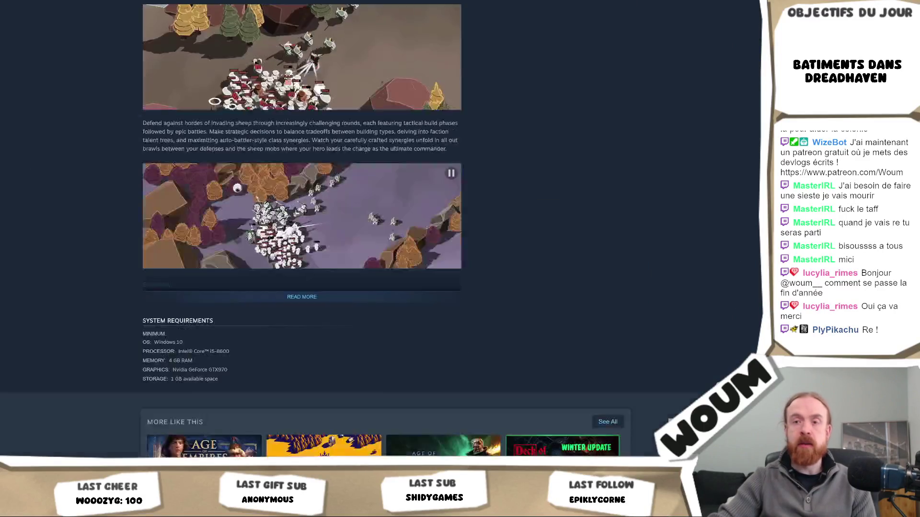
pyautogui.scroll(-8, 57, 274)
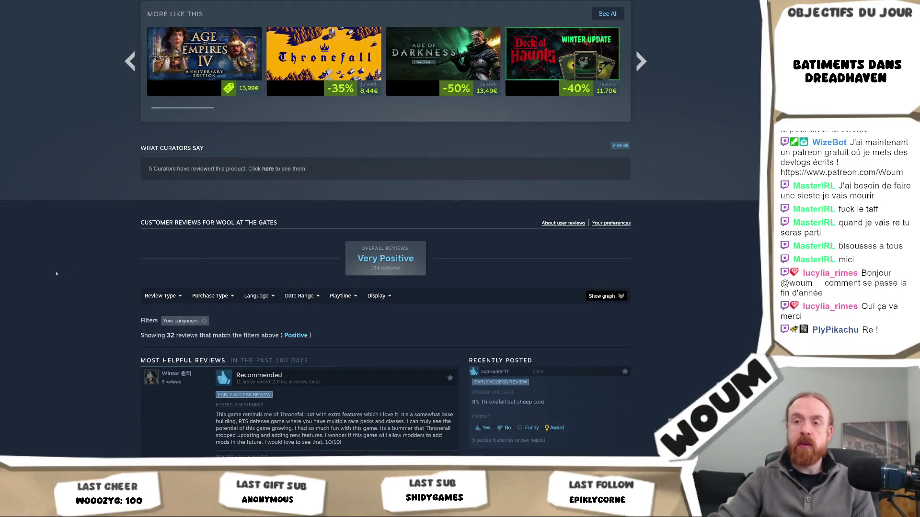
pyautogui.scroll(6, 55, 284)
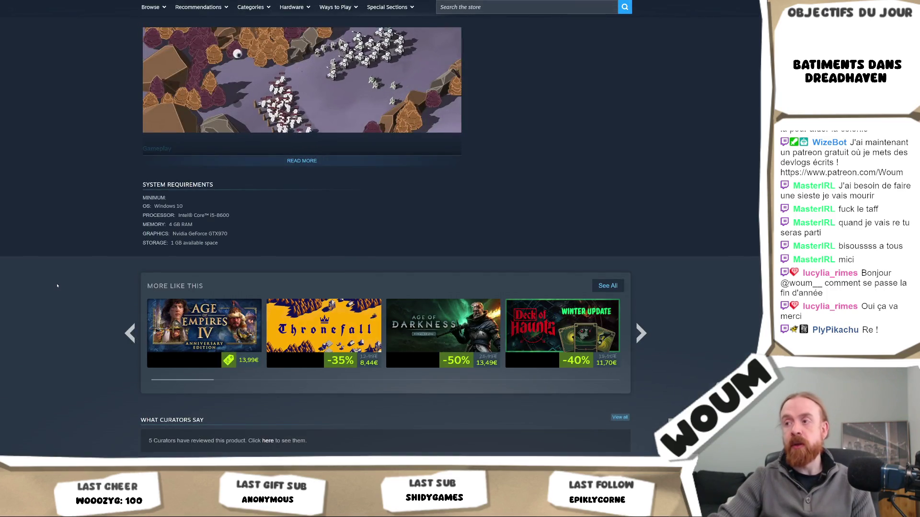
pyautogui.scroll(-7, 26, 301)
pyautogui.scroll(-6, 27, 326)
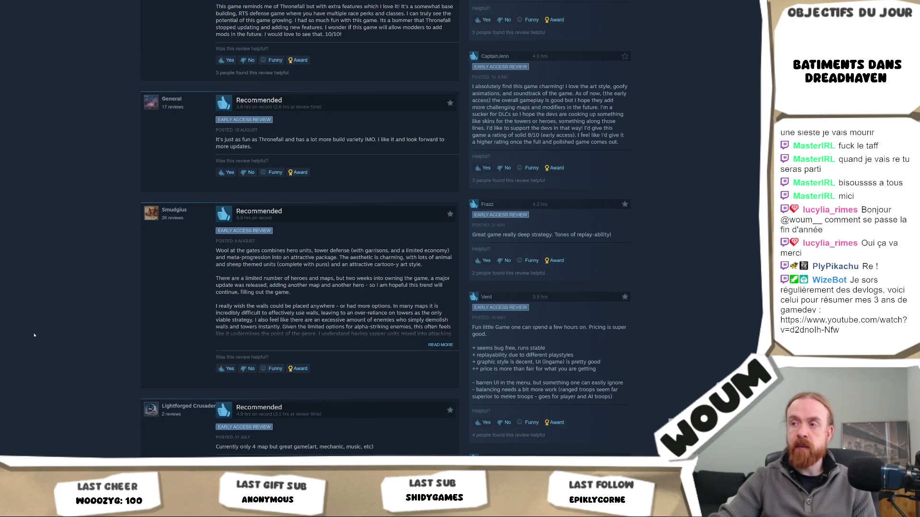
pyautogui.scroll(15, 34, 335)
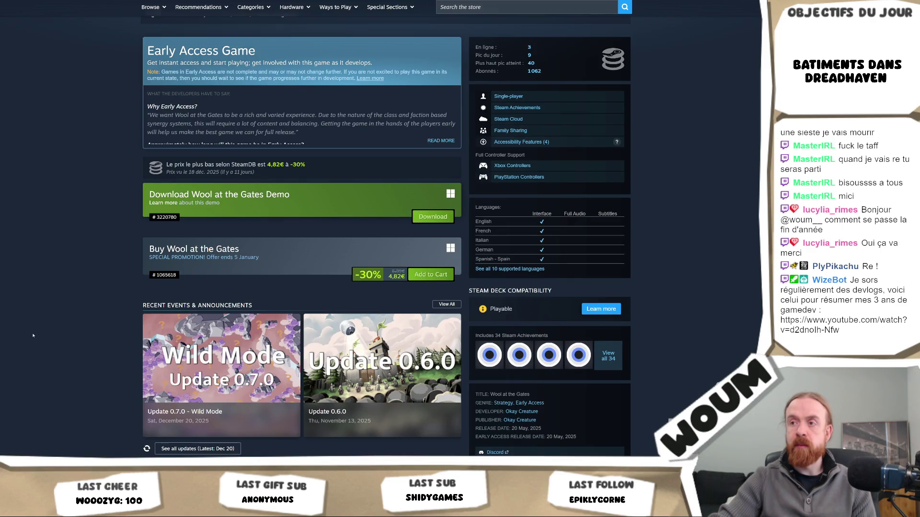
pyautogui.scroll(-12, 33, 335)
# - Filter the customer reviews to show only negative ones and read through them
pyautogui.moveTo(154, 289)
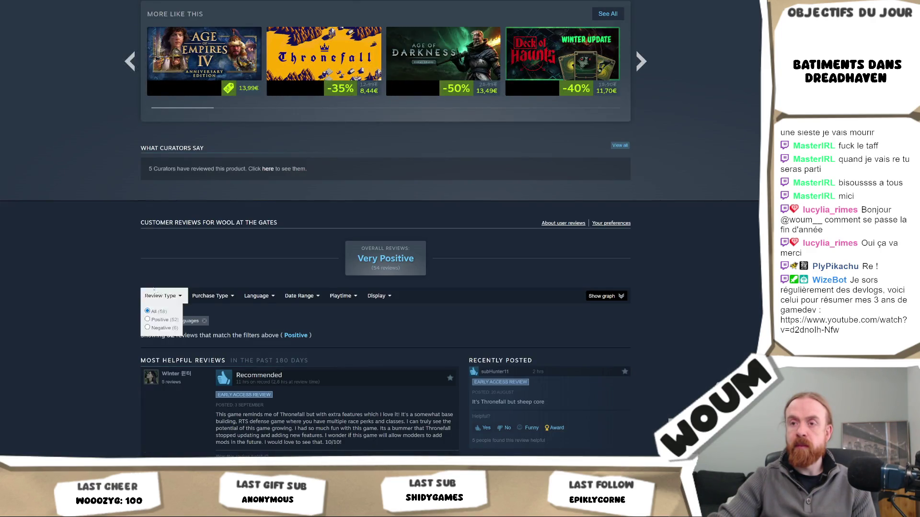
pyautogui.click(156, 326)
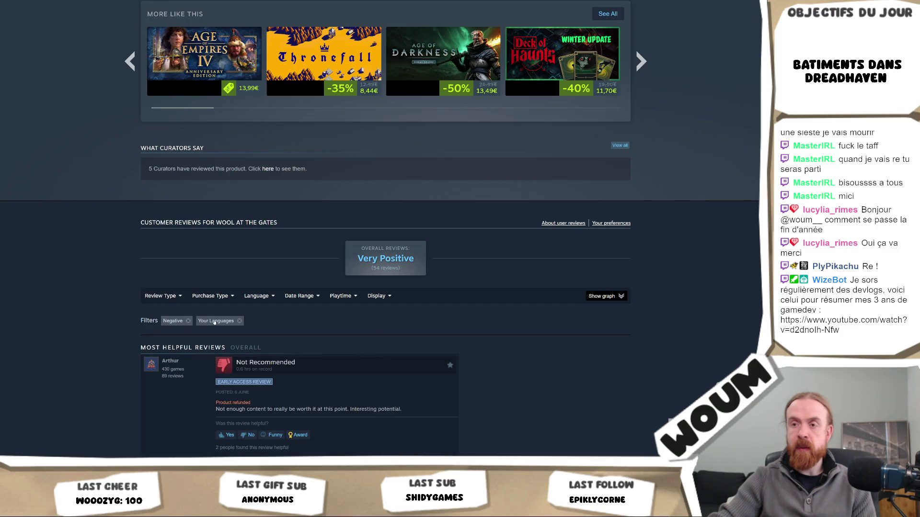
pyautogui.scroll(-4, 600, 322)
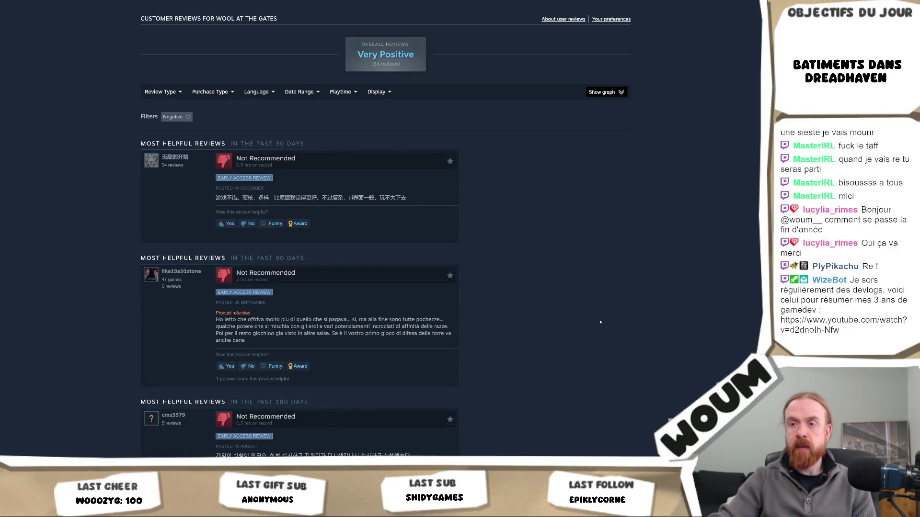
pyautogui.scroll(-8, 600, 322)
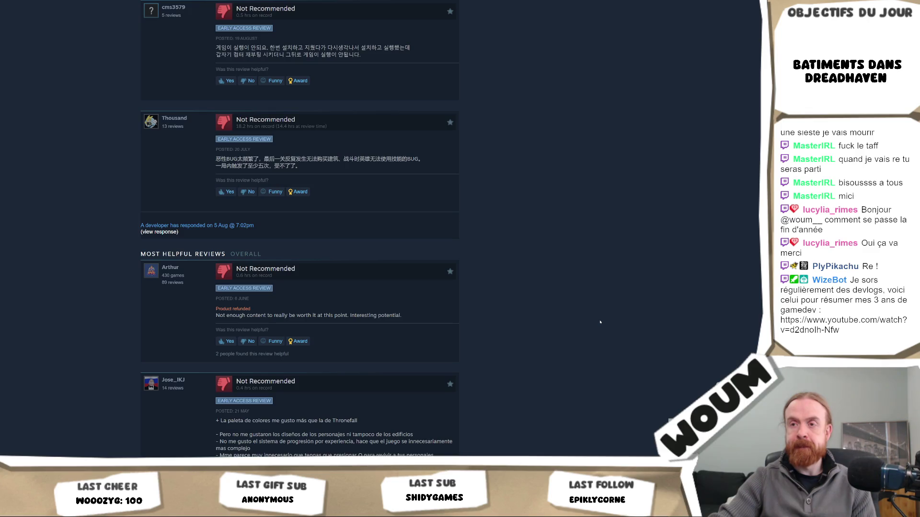
pyautogui.scroll(-3, 600, 322)
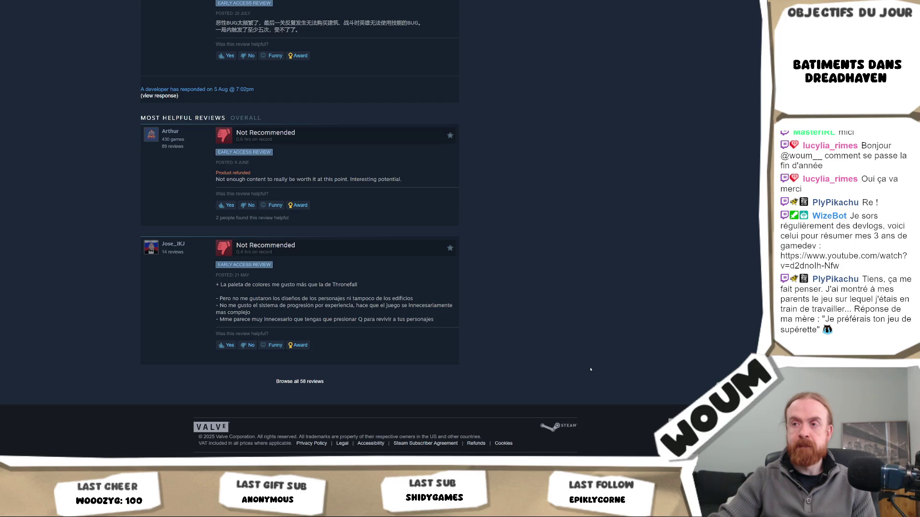
pyautogui.scroll(20, 479, 144)
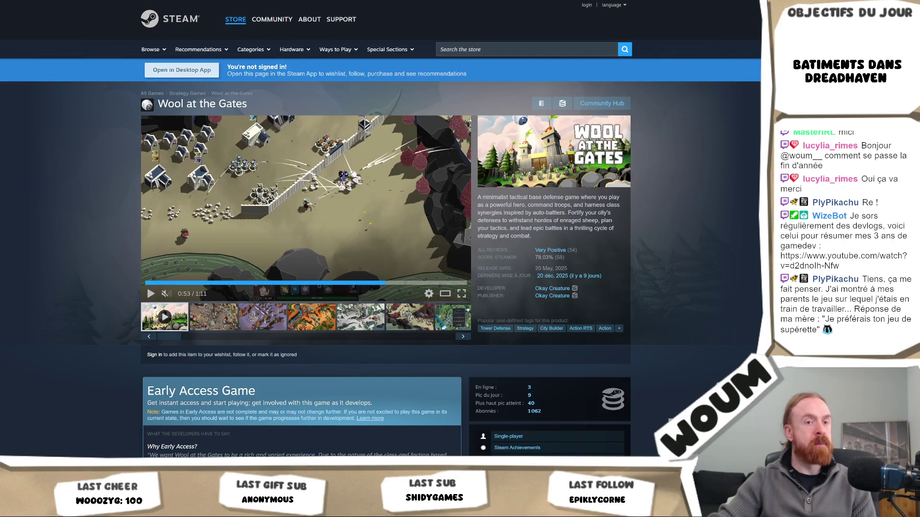
pyautogui.scroll(-10, 469, 120)
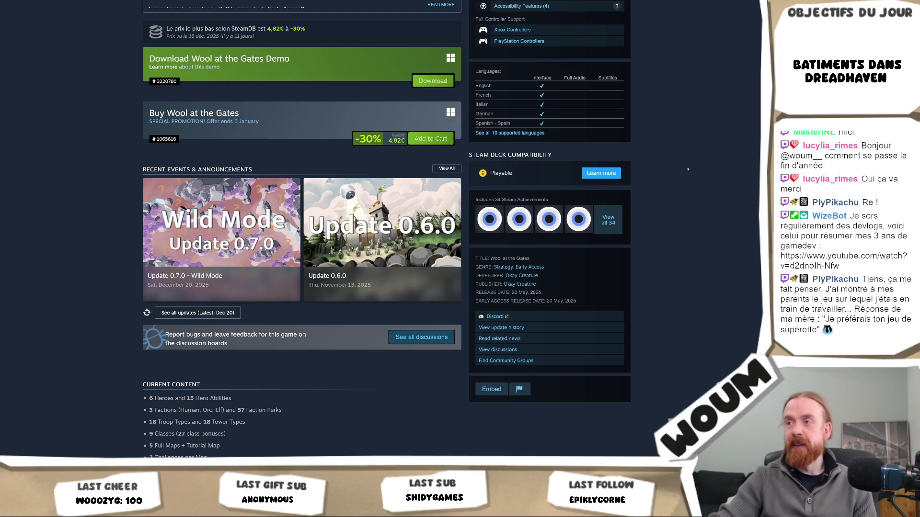
# - Browse all 34 of Wool at the Gates' global achievement stats, then switch to the GX DEV dashboard
pyautogui.click(609, 220)
pyautogui.scroll(-15, 657, 211)
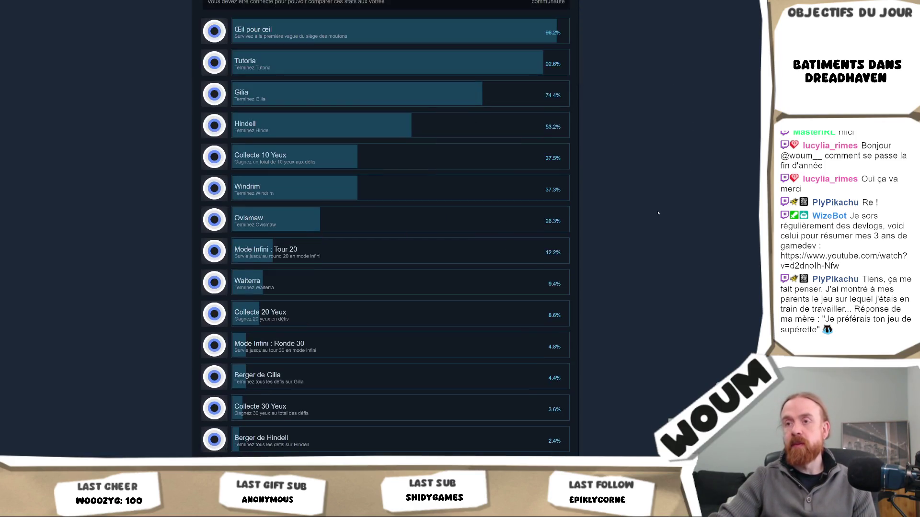
pyautogui.scroll(-4, 658, 213)
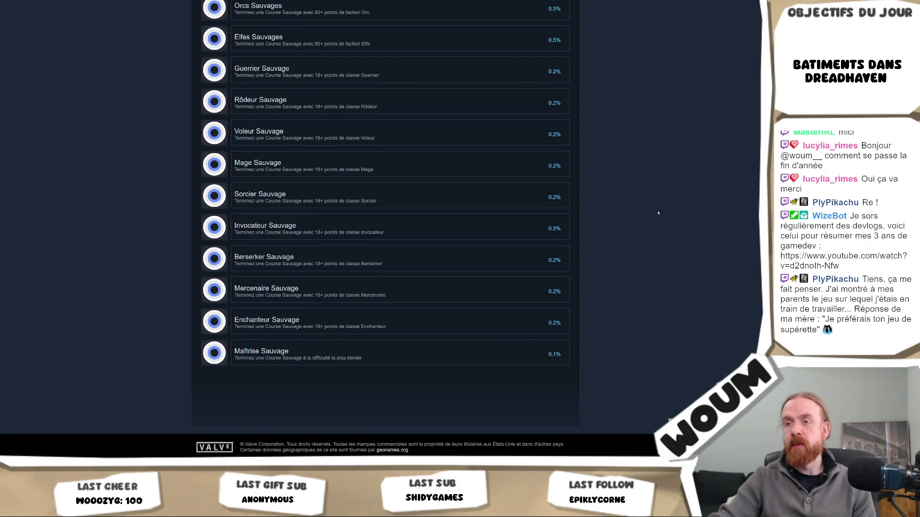
pyautogui.scroll(20, 658, 212)
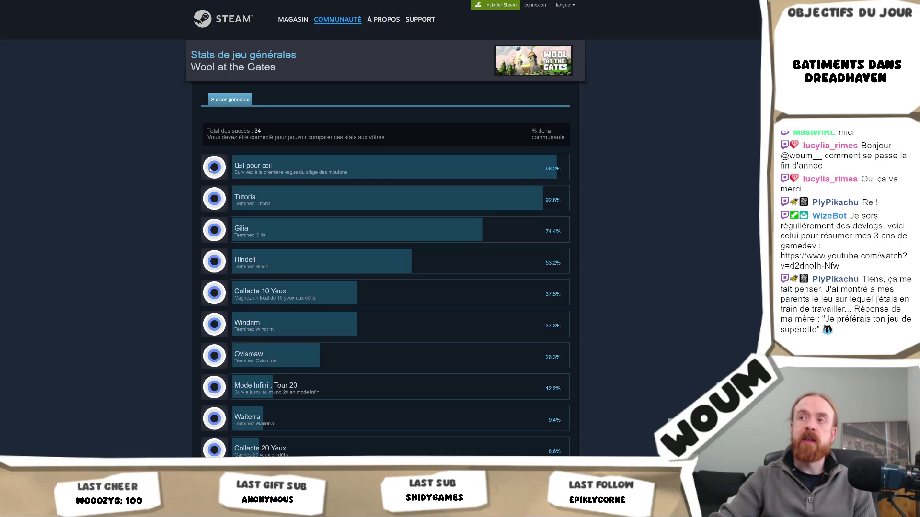
pyautogui.scroll(-15, 209, 167)
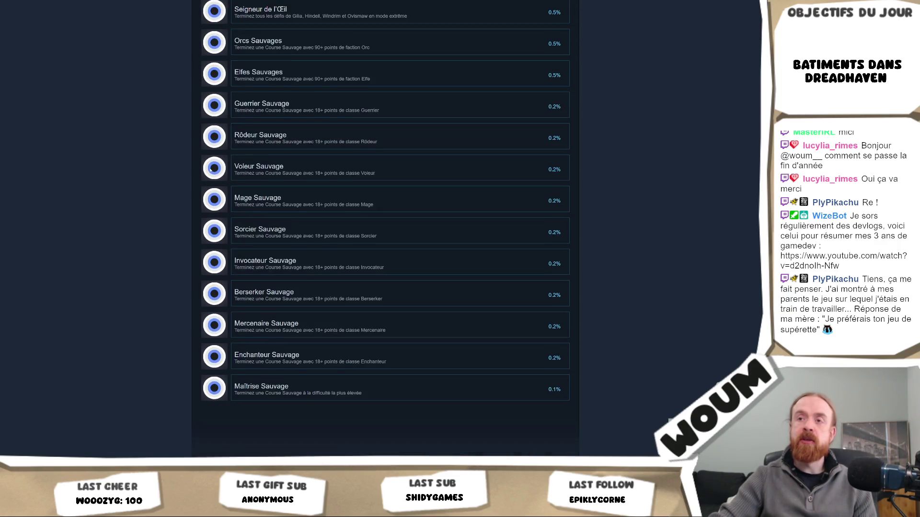
pyautogui.scroll(-1, 209, 168)
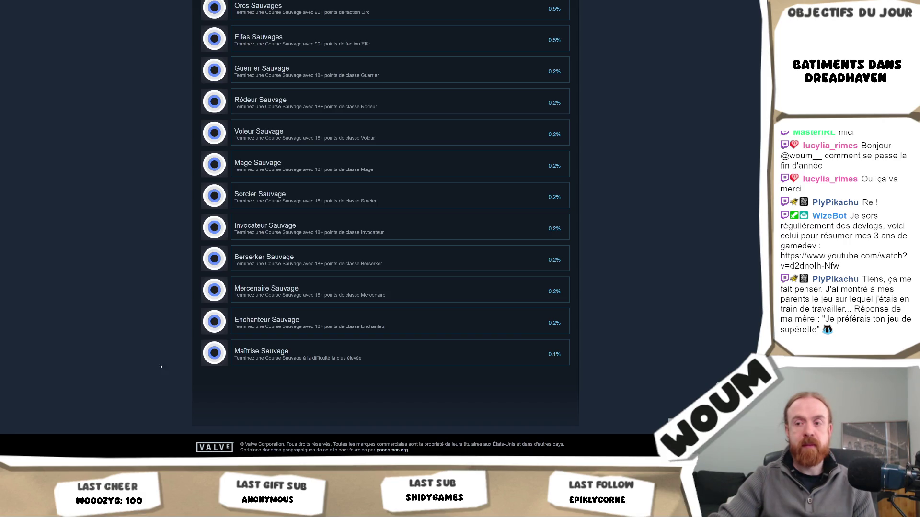
pyautogui.scroll(15, 119, 134)
pyautogui.scroll(-10, 122, 136)
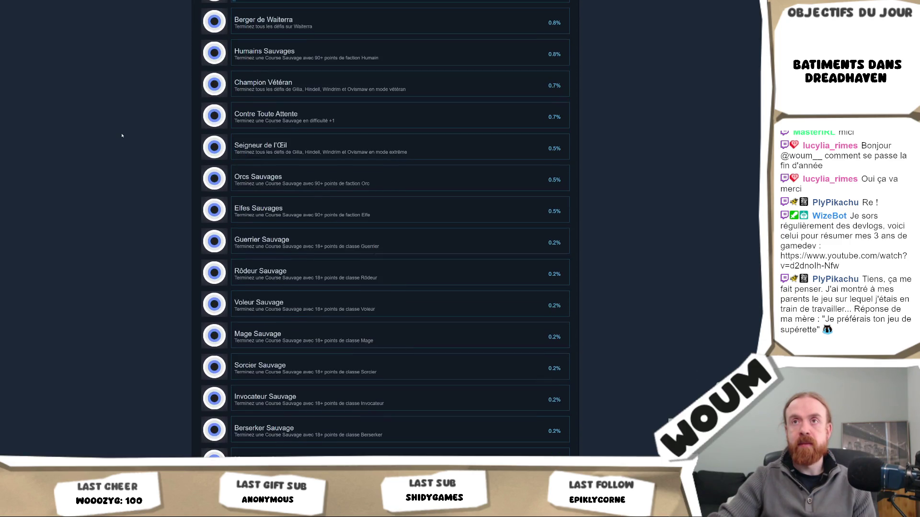
pyautogui.scroll(-3, 121, 136)
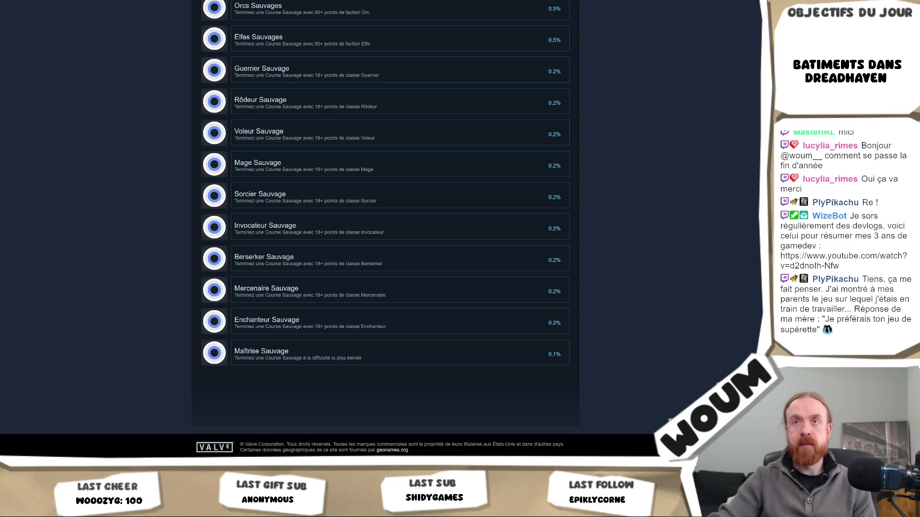
pyautogui.hotkey('alt', 'Tab')
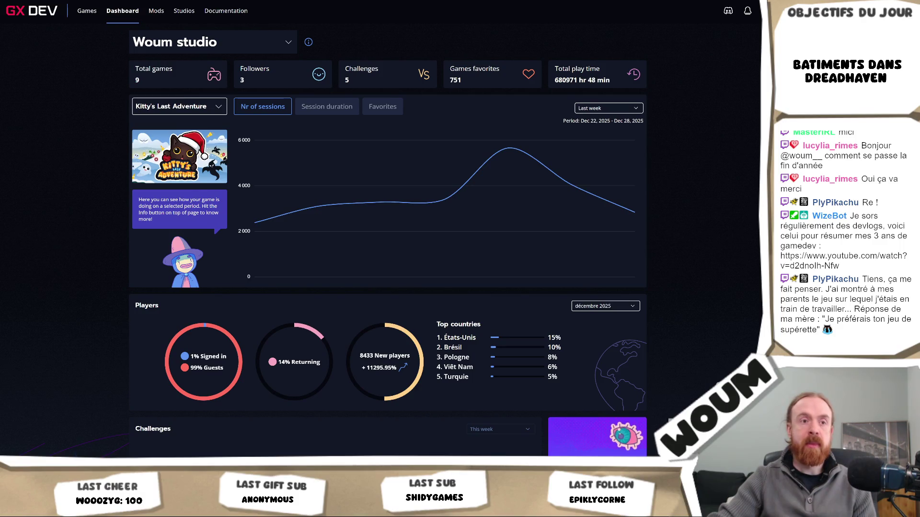
# - Switch briefly to the Semaine 09 12 board, then return to the Steam Tower Defense listing
pyautogui.hotkey('alt', 'Tab')
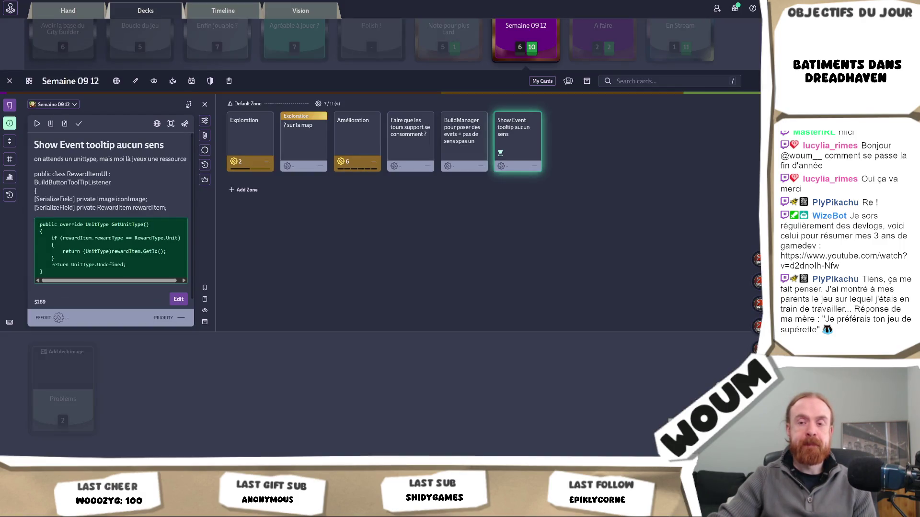
pyautogui.moveTo(82, 510)
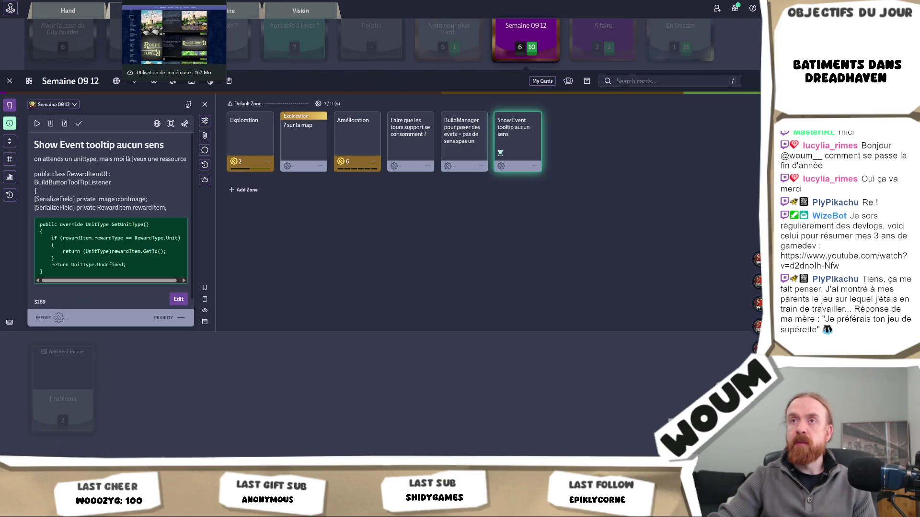
pyautogui.click(159, 2)
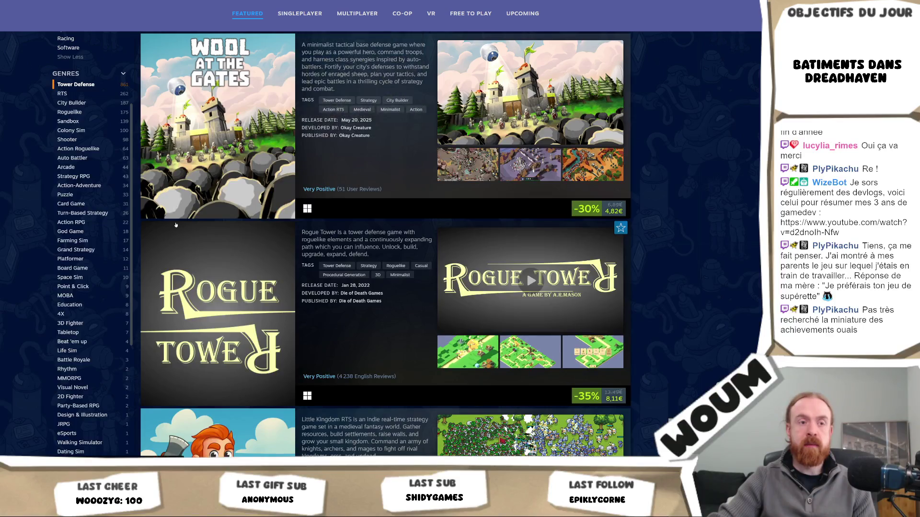
# - Open Little Kingdom RTS's store page in a new tab and switch to it
pyautogui.scroll(-4, 211, 83)
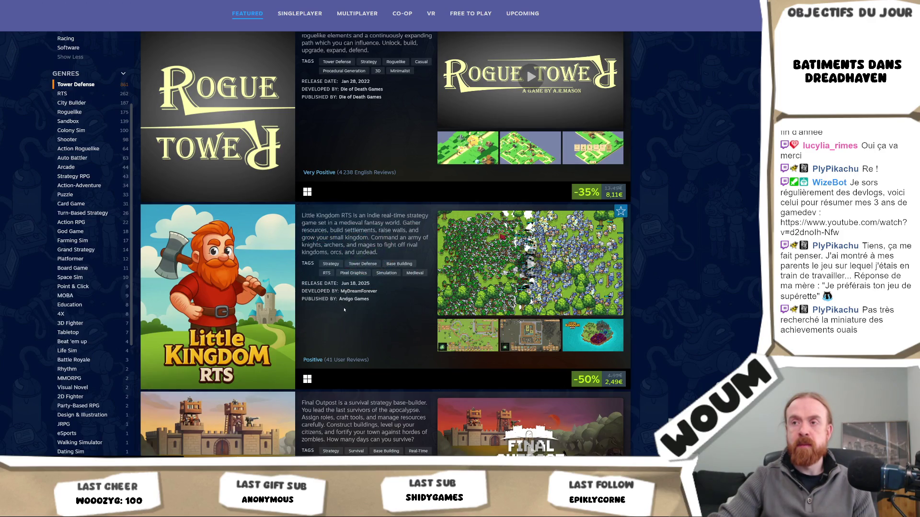
pyautogui.rightClick(231, 276)
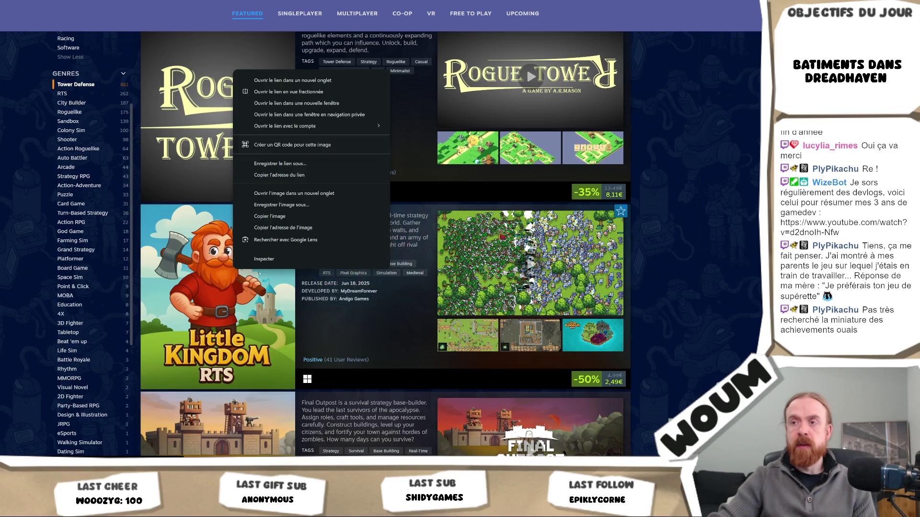
pyautogui.click(268, 80)
pyautogui.hotkey('ctrl', 'Tab')
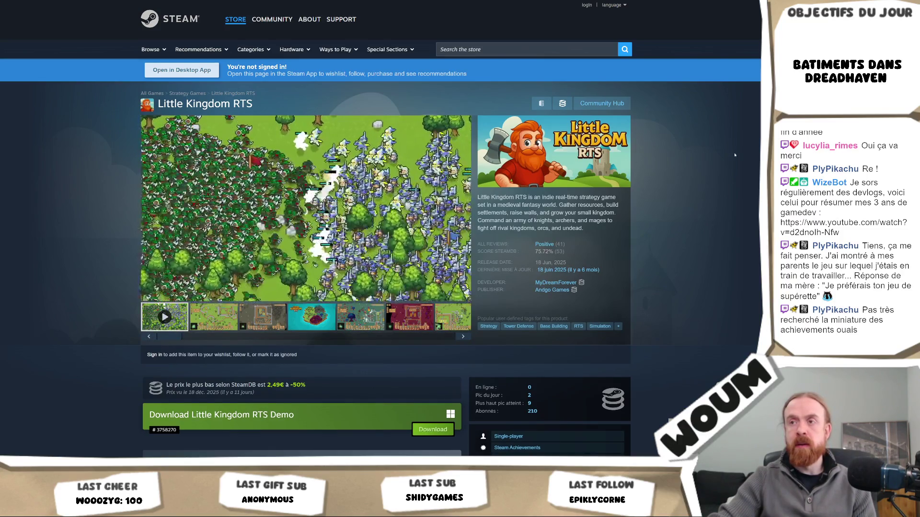
# - View the game's second screenshot full screen, then open a blank new tab
pyautogui.click(214, 317)
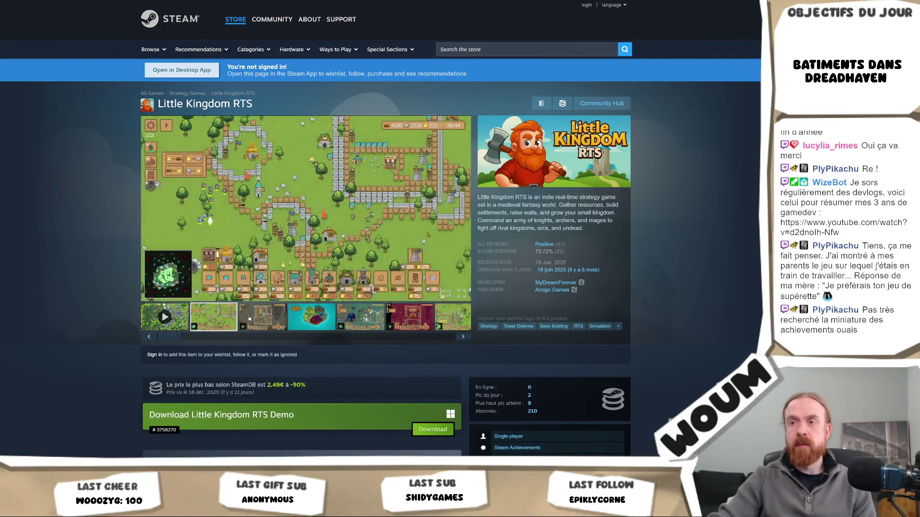
pyautogui.click(460, 208)
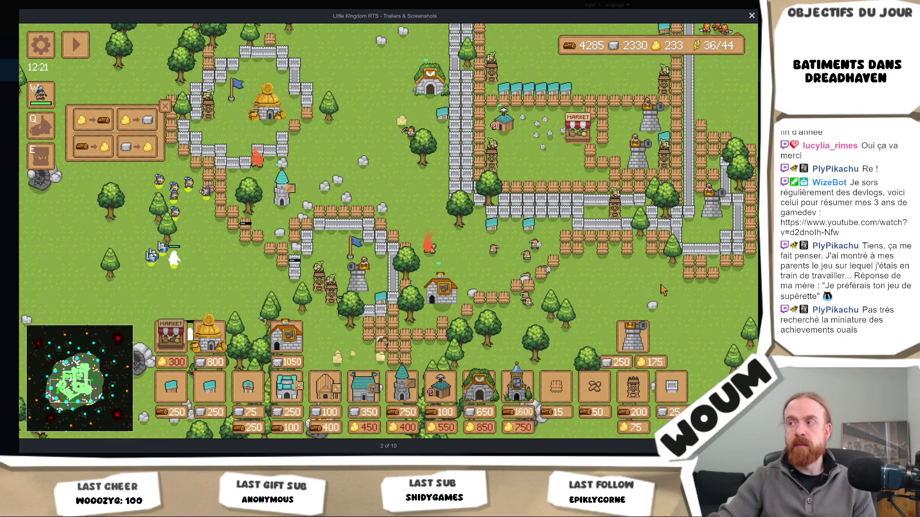
pyautogui.press('Escape')
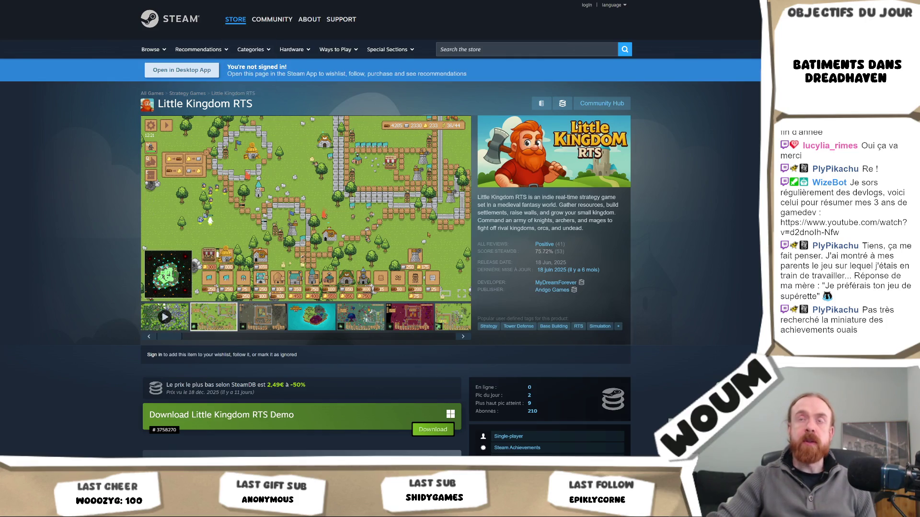
pyautogui.hotkey('ctrl', 't')
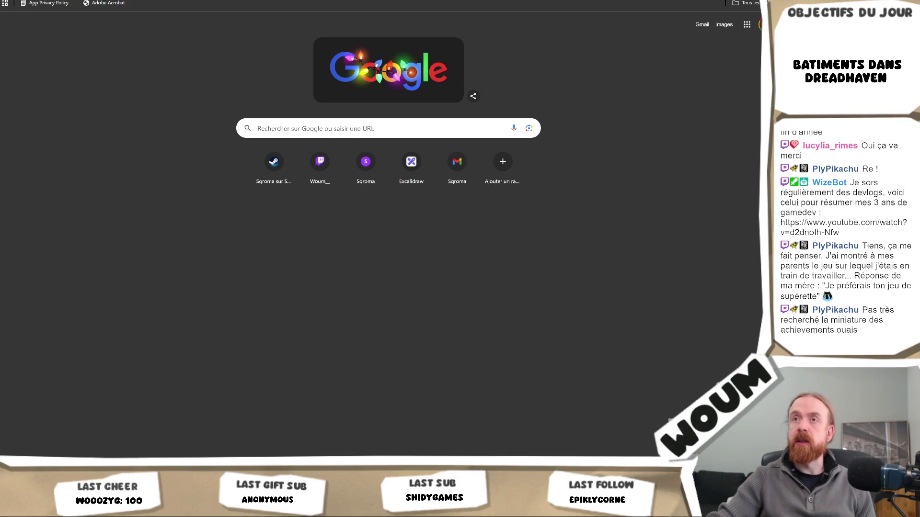
# - Go to miro and open the DreadHaven board from the dashboard
pyautogui.write('miro')
pyautogui.press('Return')
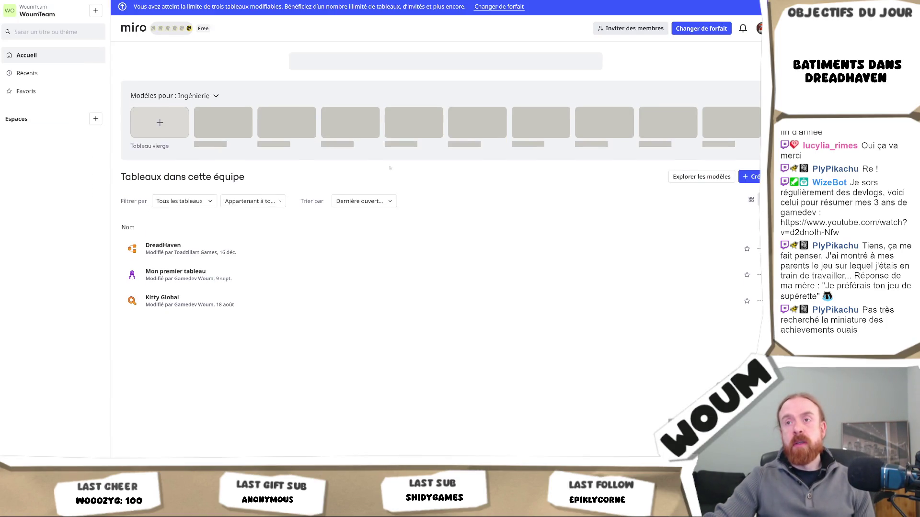
pyautogui.click(205, 255)
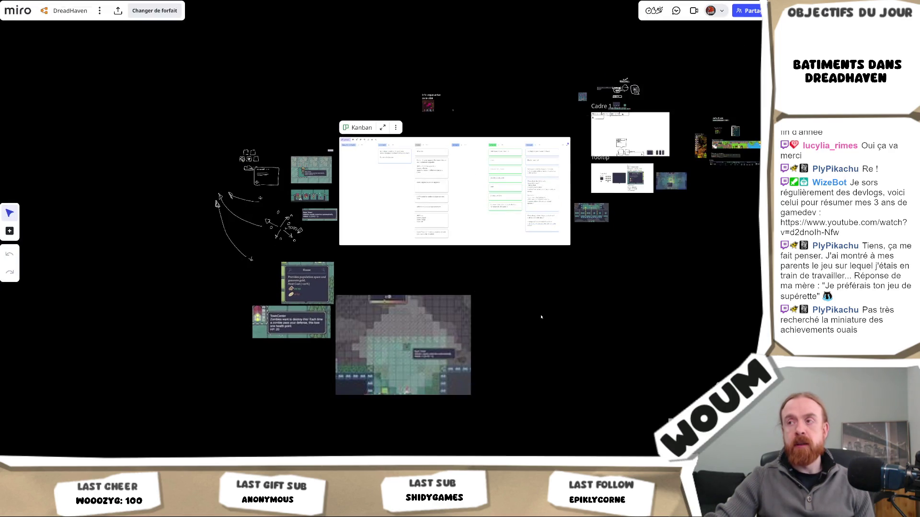
# - Select the Stratégie mind-map root and paste a copy of the map with Ctrl+V
pyautogui.scroll(10, 332, 306)
pyautogui.scroll(10, 359, 151)
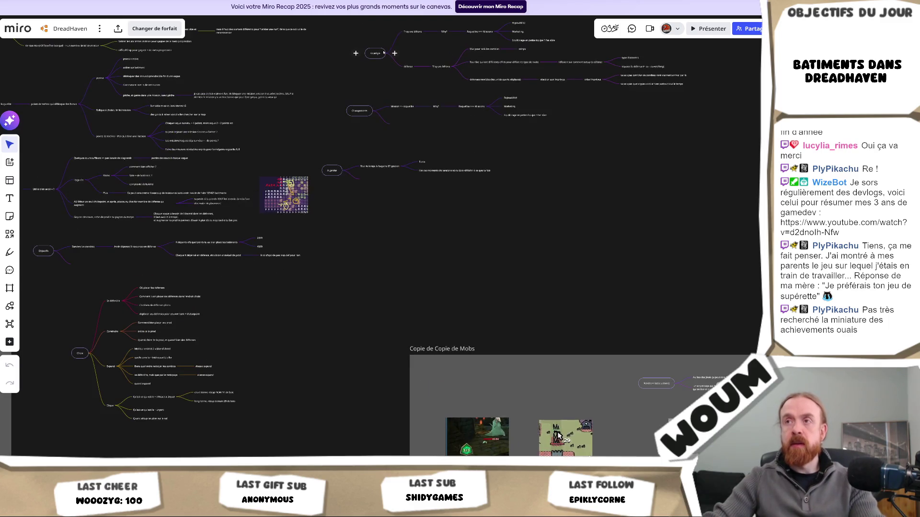
pyautogui.click(375, 53)
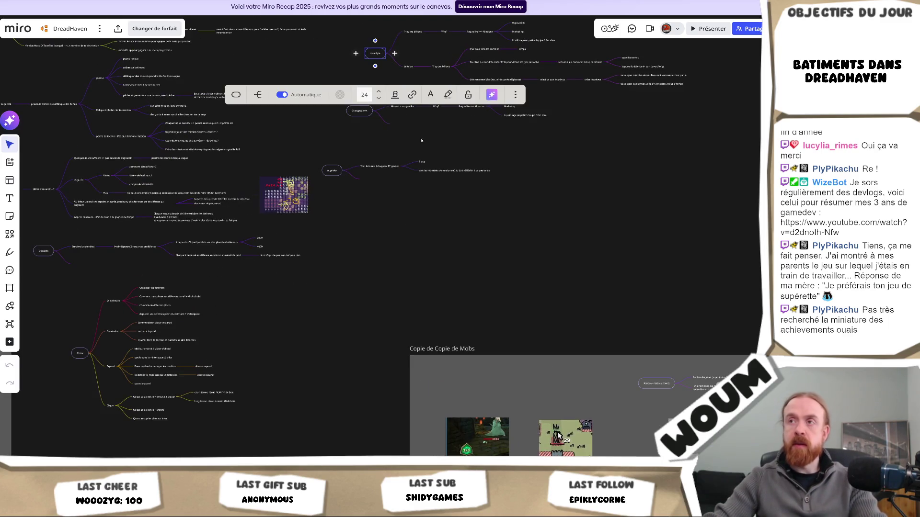
pyautogui.scroll(-5, 327, 339)
pyautogui.scroll(5, 288, 316)
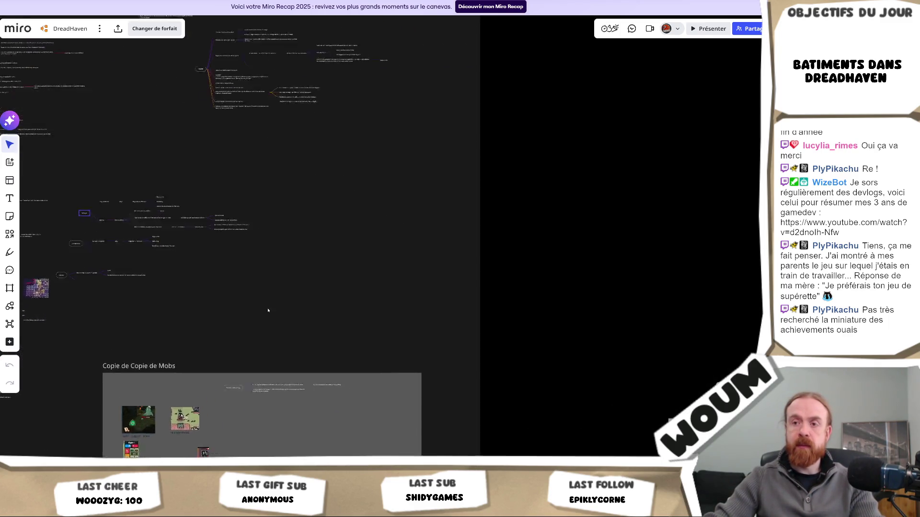
pyautogui.hotkey('ctrl', 'v')
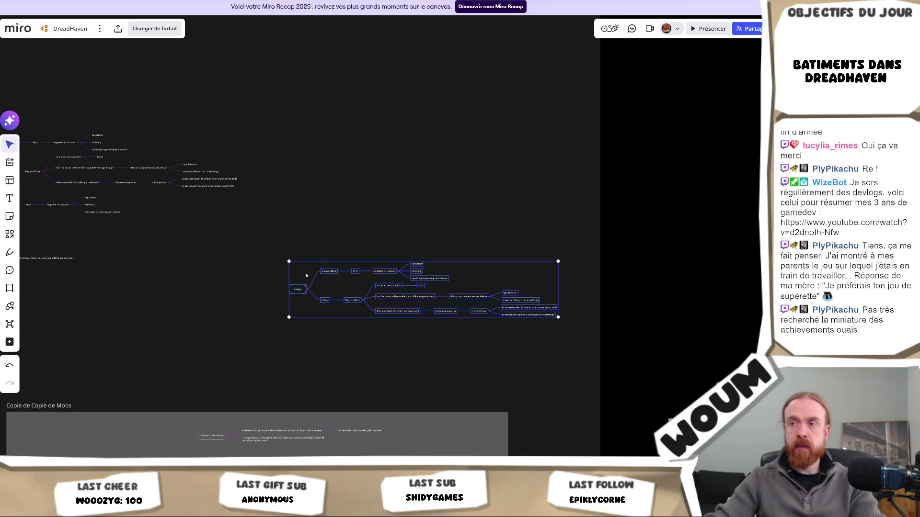
pyautogui.scroll(3, 335, 295)
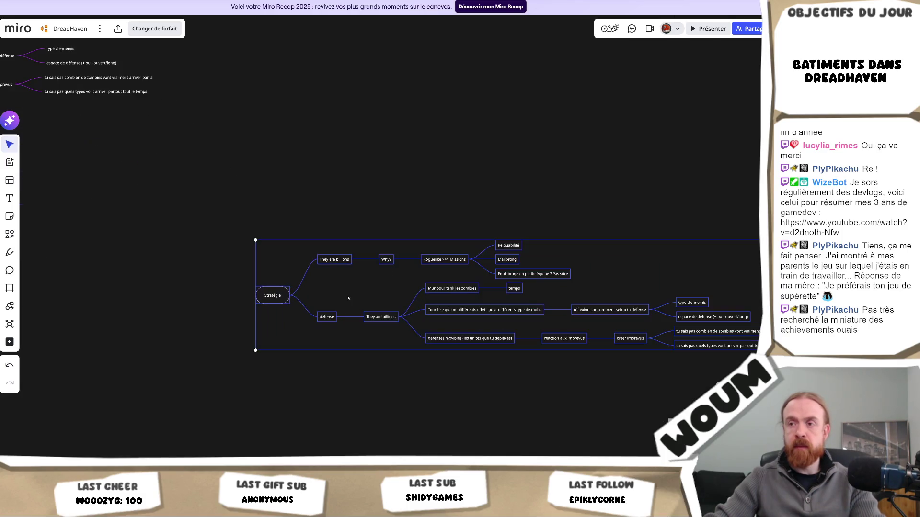
# - Rename the copied Stratégie root node to 'Setup/Lore'
pyautogui.doubleClick(280, 298)
pyautogui.write('Setup')
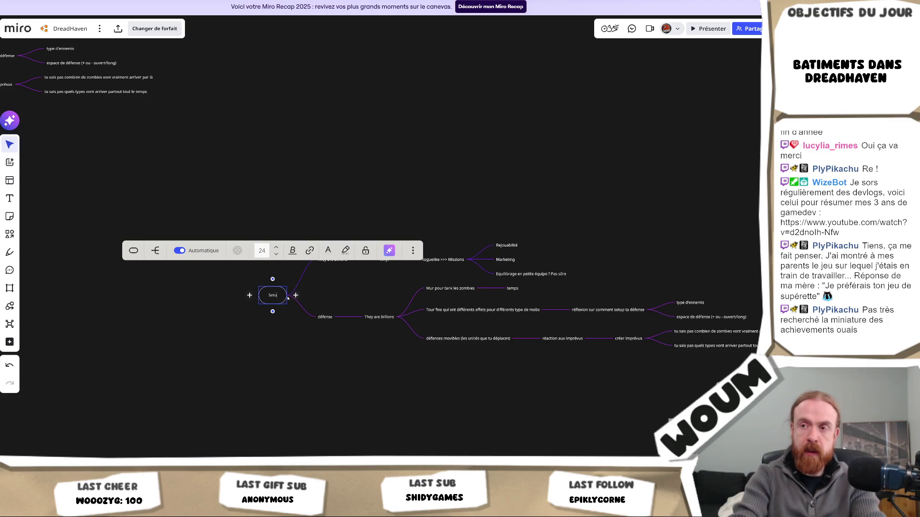
pyautogui.write('/Lore')
pyautogui.press('Escape')
pyautogui.scroll(2, 213, 231)
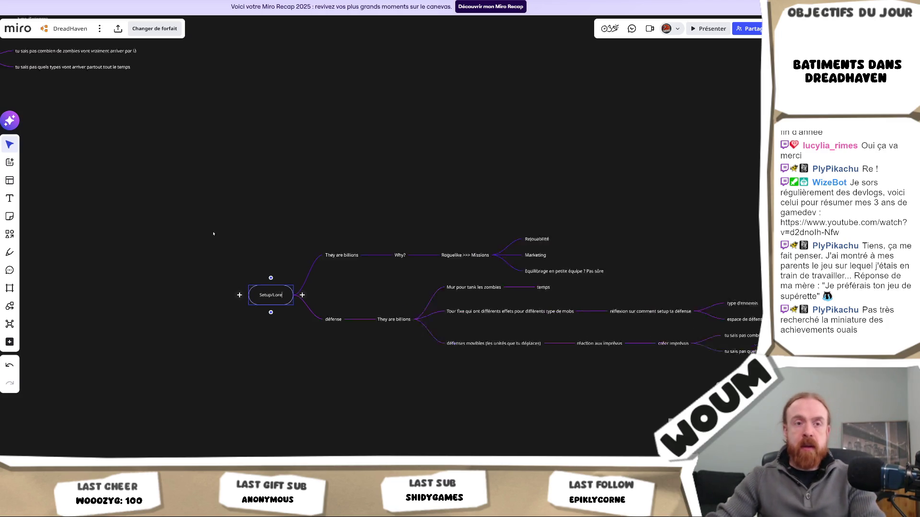
pyautogui.click(380, 277)
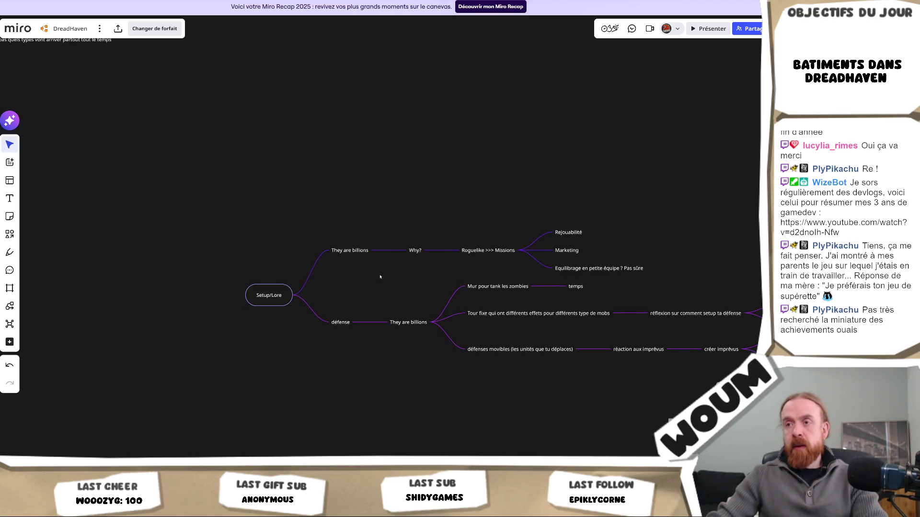
# - Replace They are billions with 'Pourquoi nombre limité de construction ?' and 'Pourquoi Chaque jour y'a des plans qui pop ?', deleting the old Why? branch
pyautogui.doubleClick(348, 250)
pyautogui.write('Pourquo')
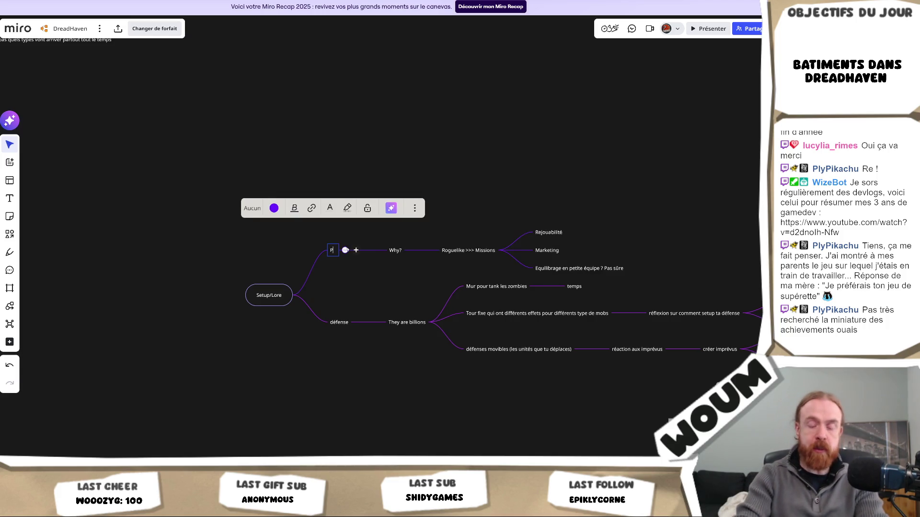
pyautogui.write('i')
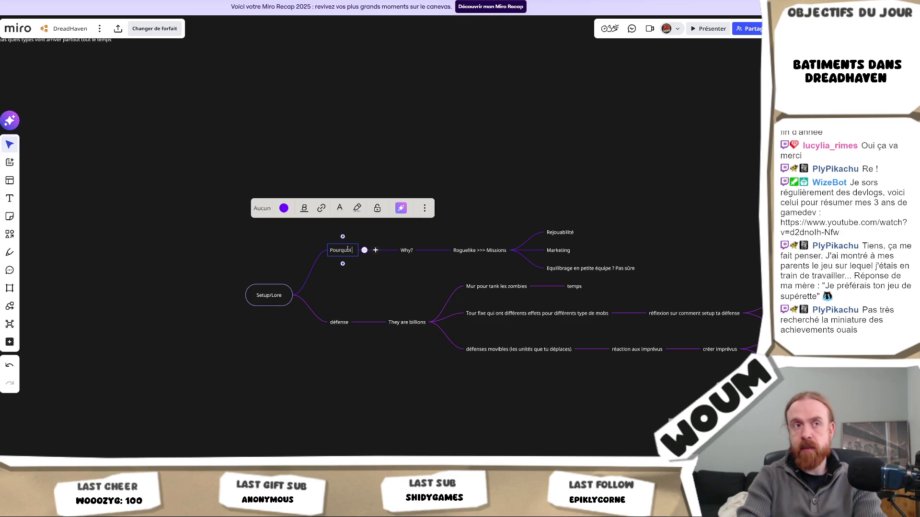
pyautogui.write(' artef')
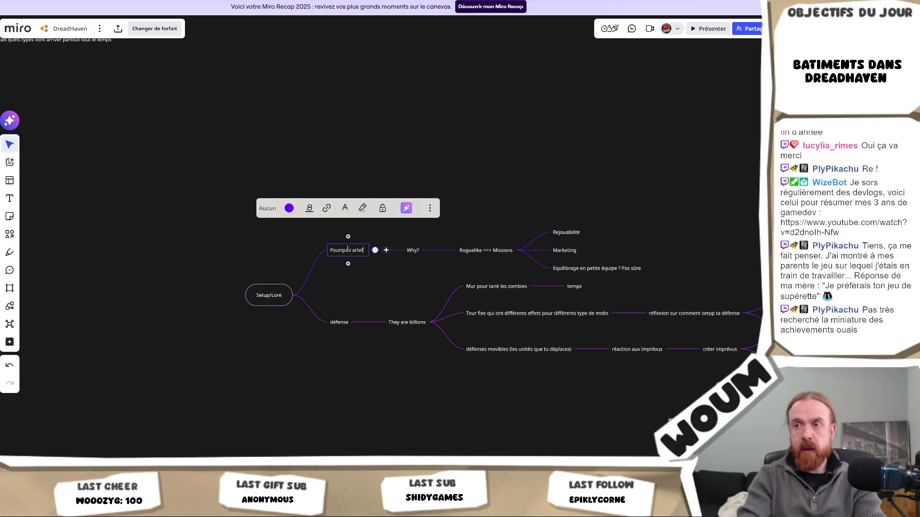
pyautogui.press('BackSpace')
pyautogui.press('BackSpace')
pyautogui.press('BackSpace')
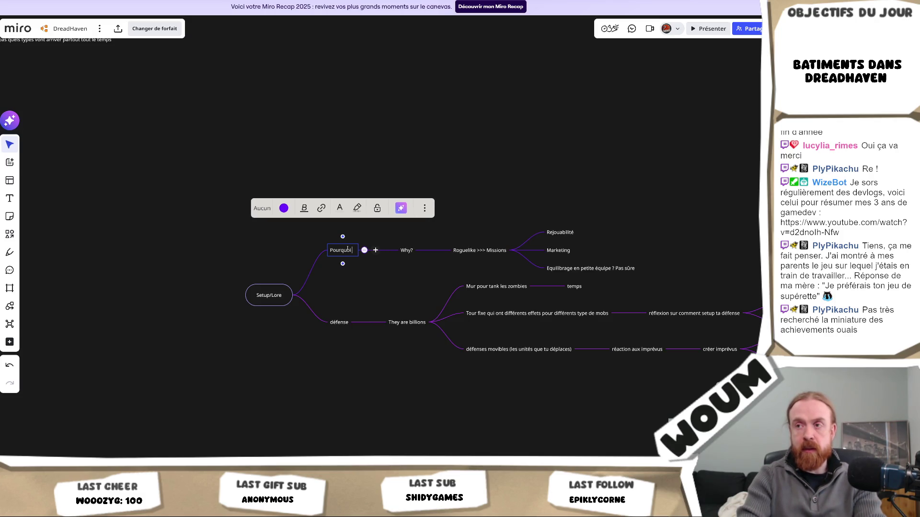
pyautogui.write('nombre limité')
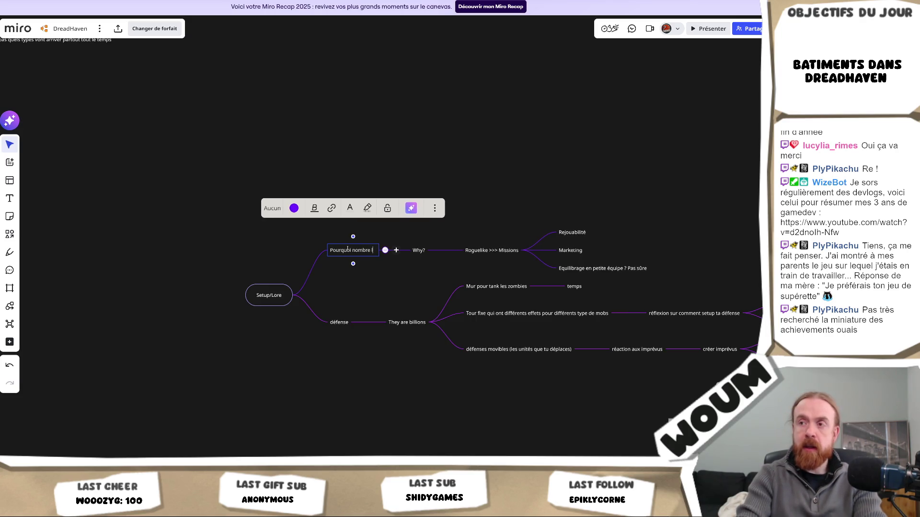
pyautogui.write(' d')
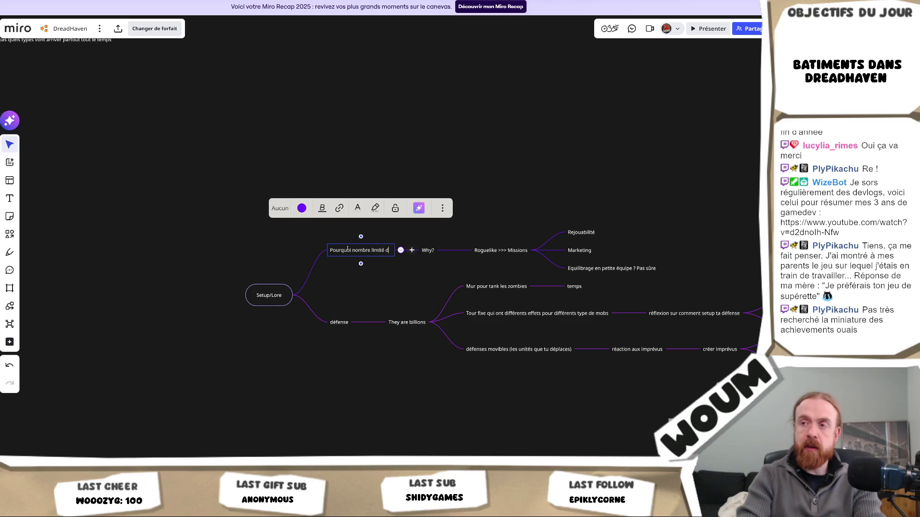
pyautogui.write('e construction ?')
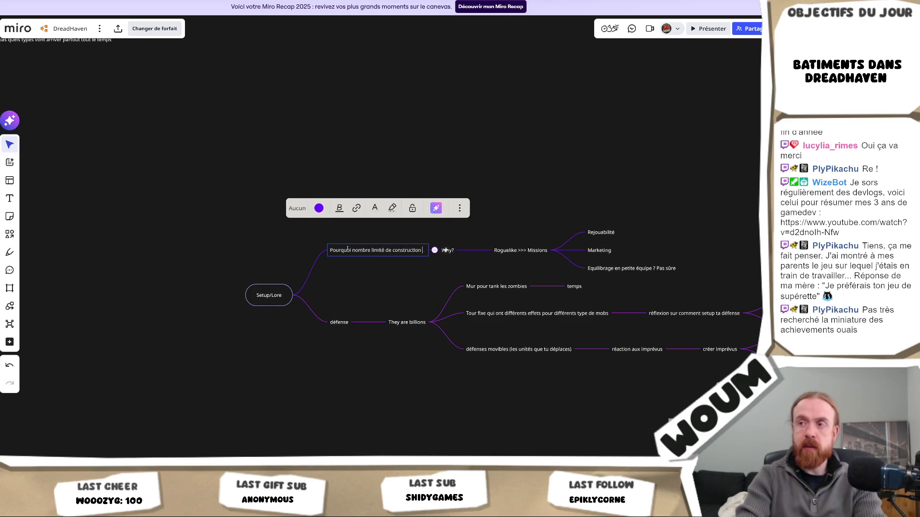
pyautogui.press('Return')
pyautogui.write('Pourquoi')
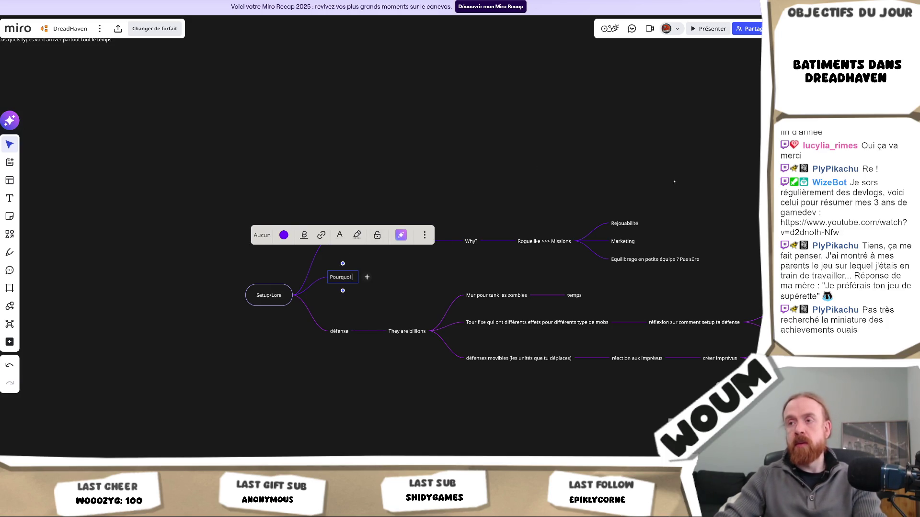
pyautogui.write(' Chaque jou')
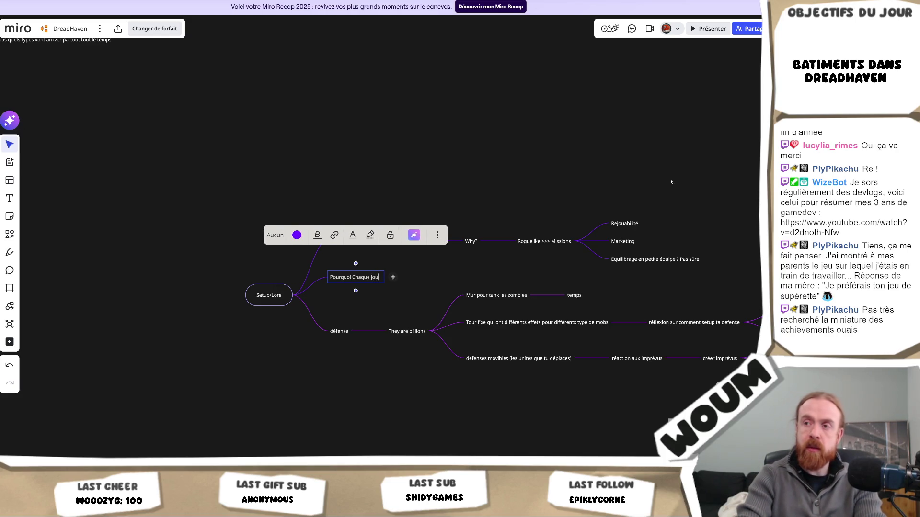
pyautogui.write("r y'a des p")
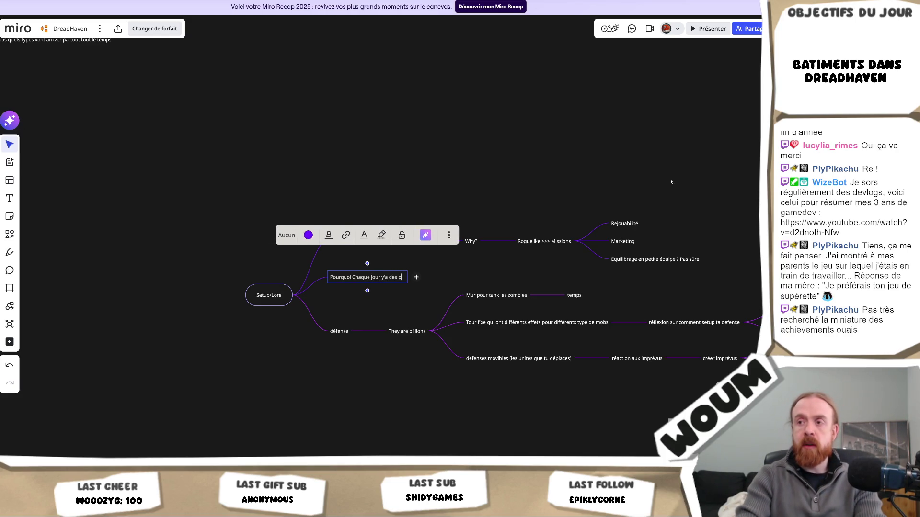
pyautogui.write('lans qui pop ?')
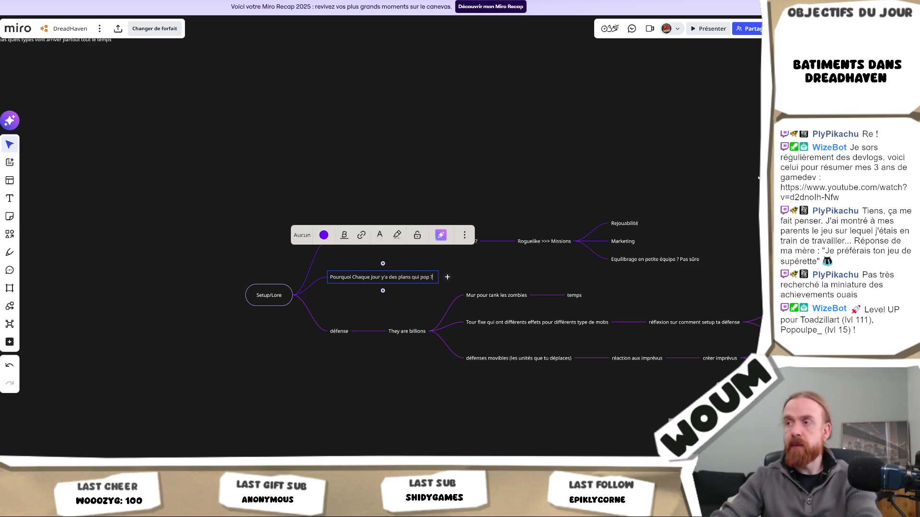
pyautogui.moveTo(707, 207); pyautogui.dragTo(459, 265)
pyautogui.press('Delete')
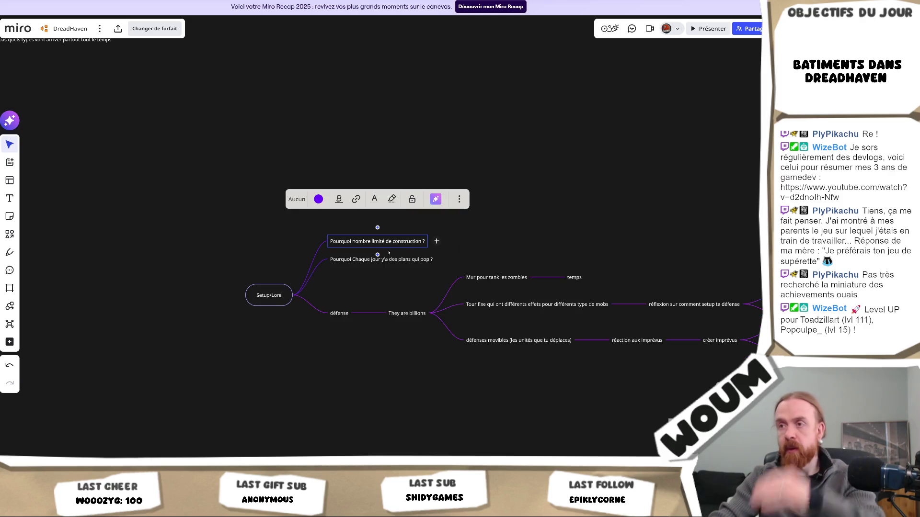
# - Add sibling questions 'Qu'est-ce qu'on fou là ?', 'Quel est l'objectif global' and 'Les tours champignons ? D'où sort la fantaisie ?'
pyautogui.click(400, 262)
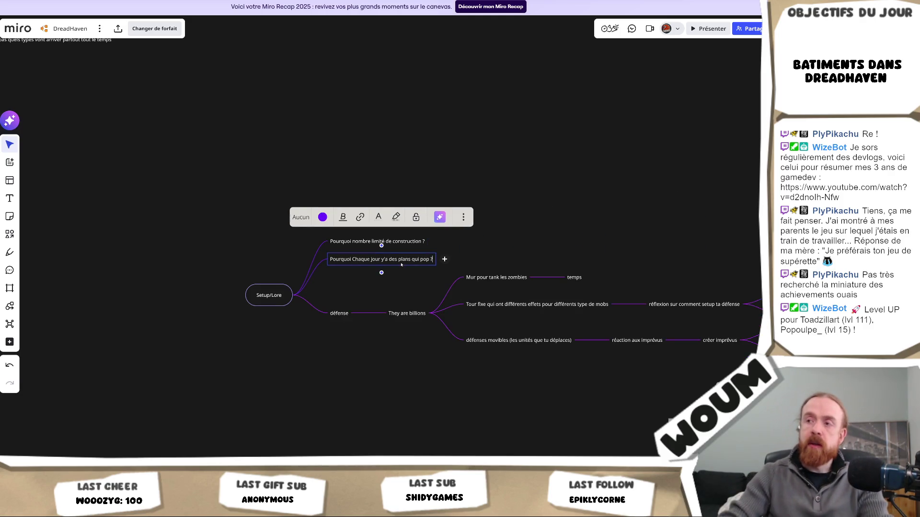
pyautogui.press('Return')
pyautogui.write("Qu'est-ce qu'on fou là ?")
pyautogui.press('Return')
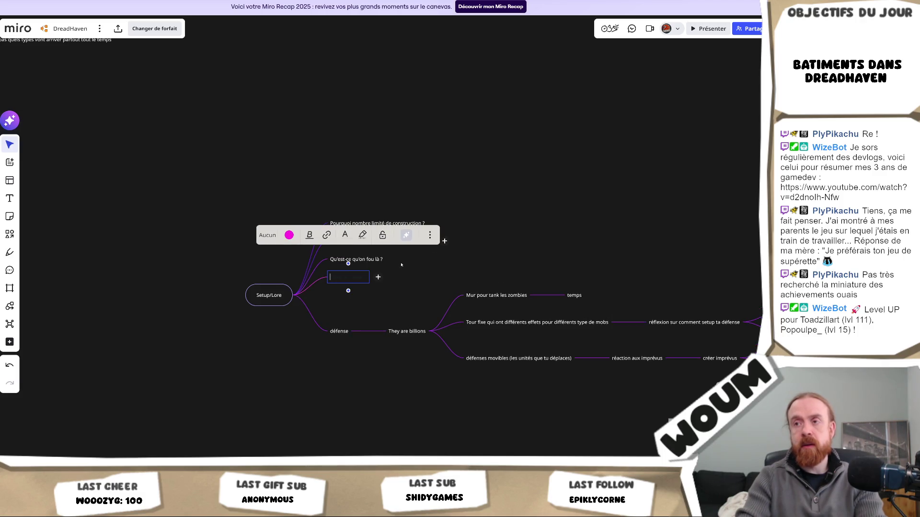
pyautogui.write('Quel')
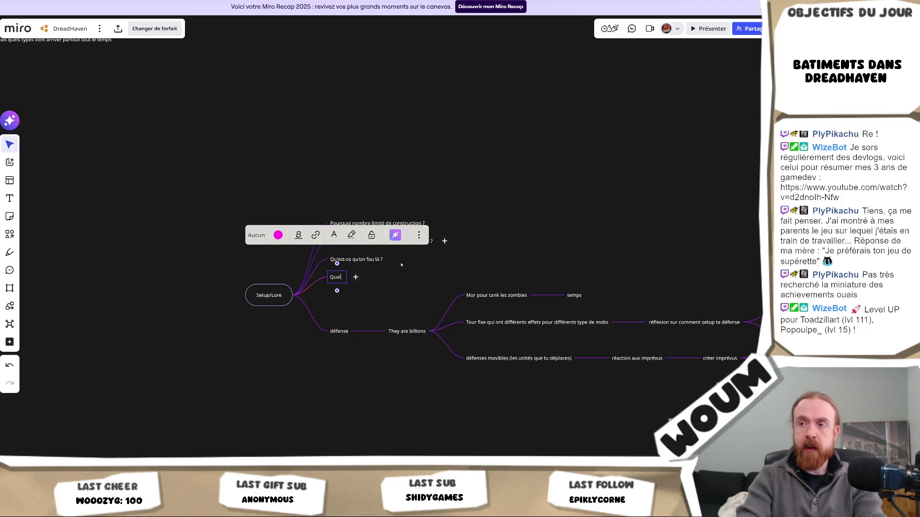
pyautogui.write(" est l'objectif global")
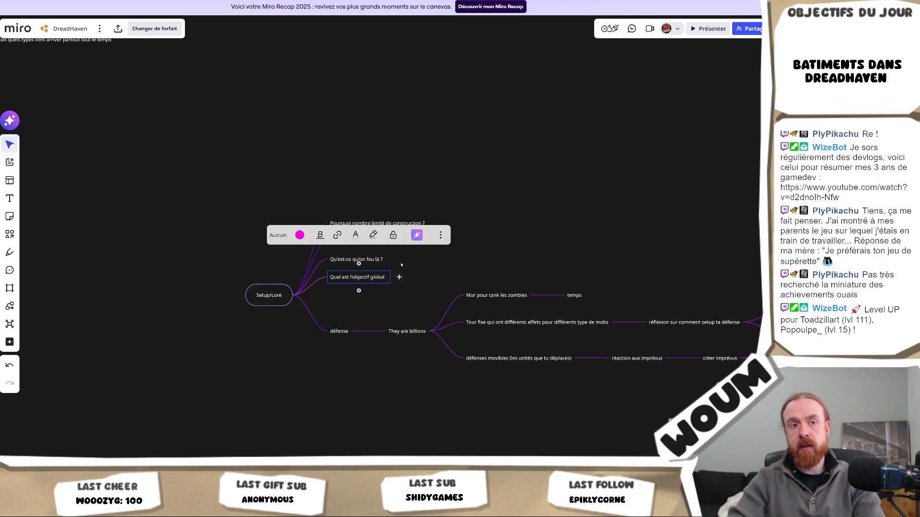
pyautogui.press('Return')
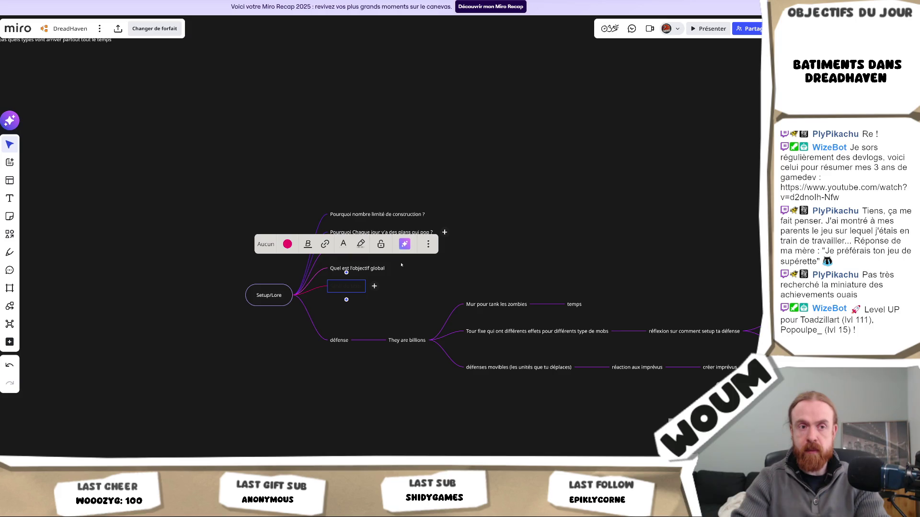
pyautogui.write('Les tours champignons ?')
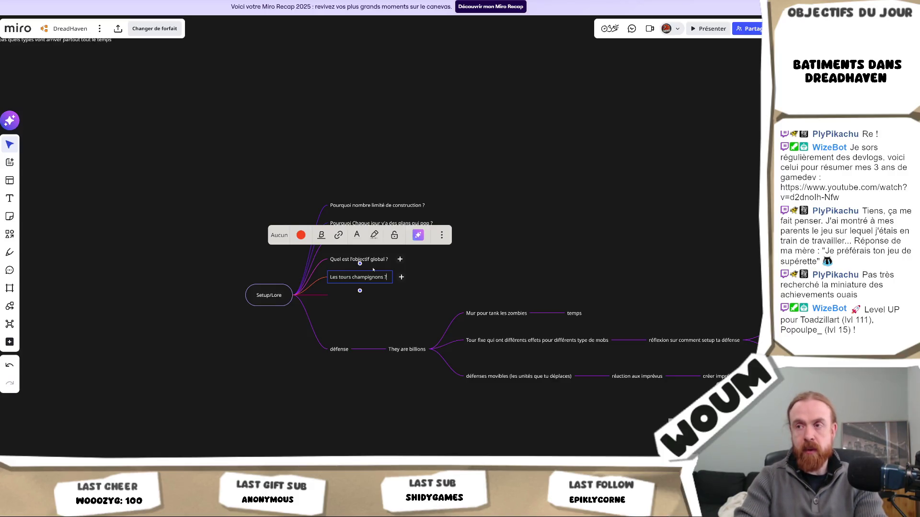
pyautogui.write(" D'où so")
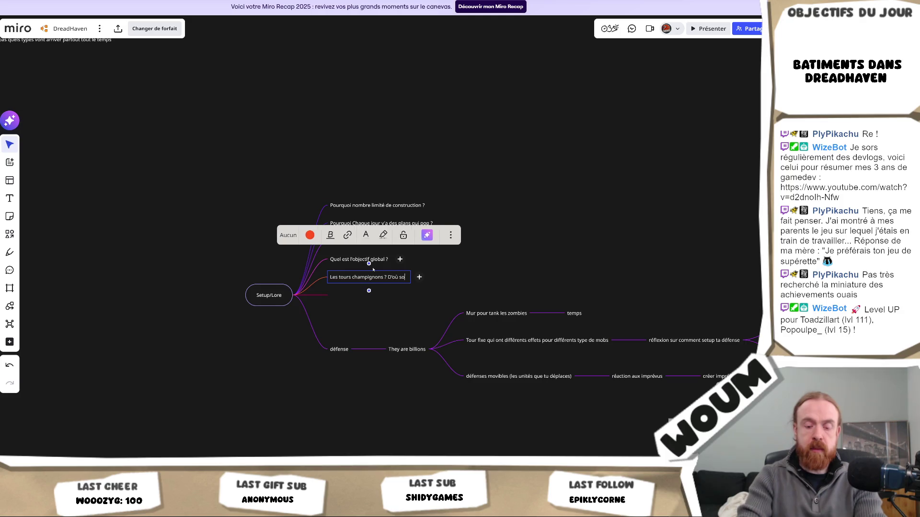
pyautogui.write('rt la fantaisie ?')
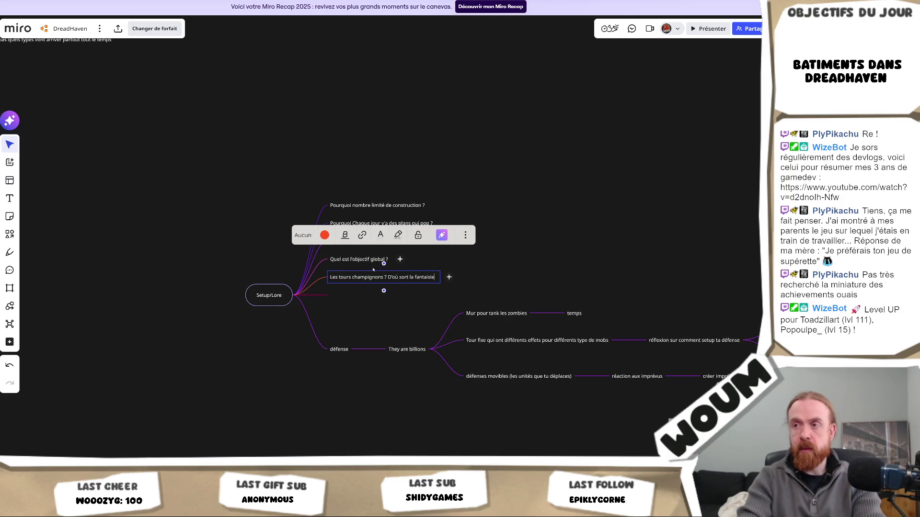
pyautogui.press('Escape')
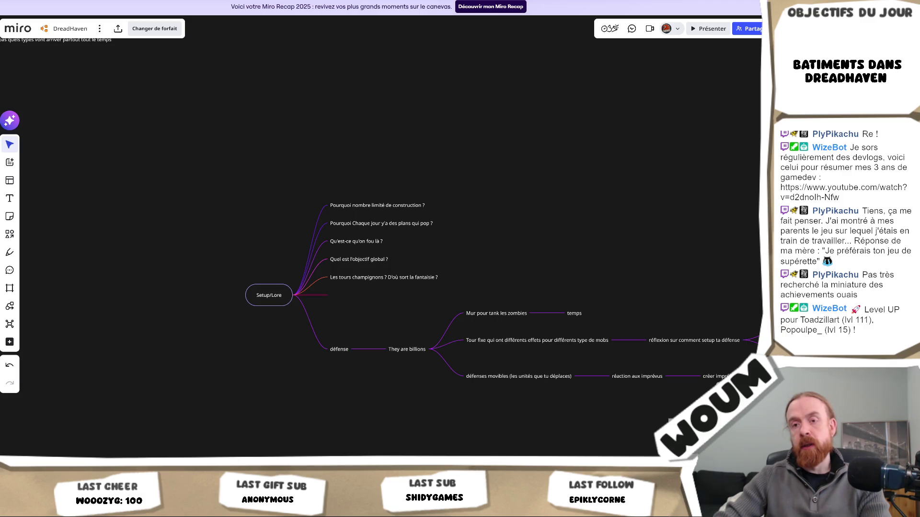
# - Glance at Unity, return to Miro, and add a new empty child under Setup/Lore
pyautogui.hotkey('alt', 'Tab')
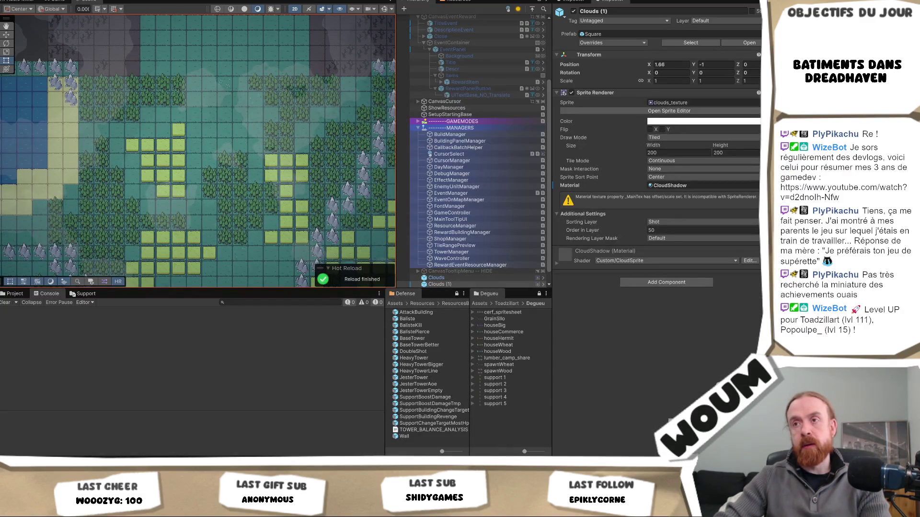
pyautogui.hotkey('alt', 'Tab')
pyautogui.press('Tab')
# - Add questions 'Pourquoi les zombies attaque ?' and 'Pourquoi si on survit la dernière vague, isok'
pyautogui.write('Po')
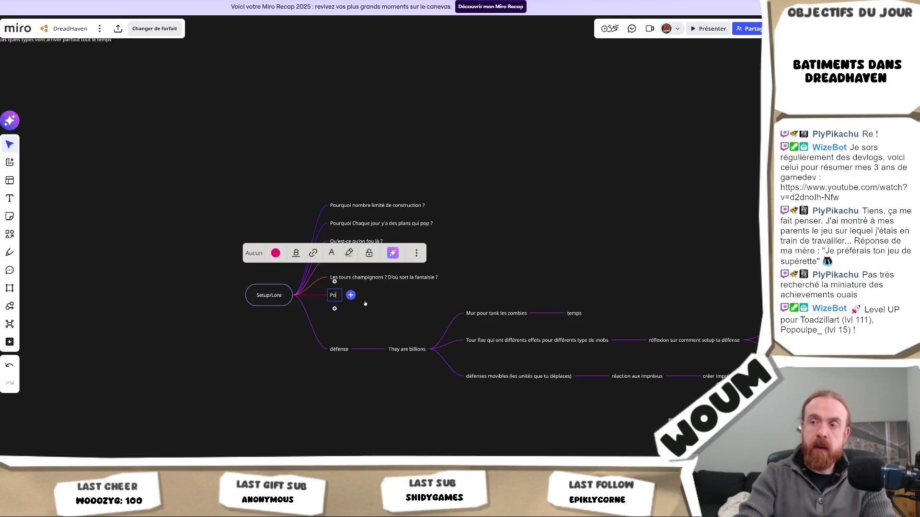
pyautogui.write('urquoi les zomb')
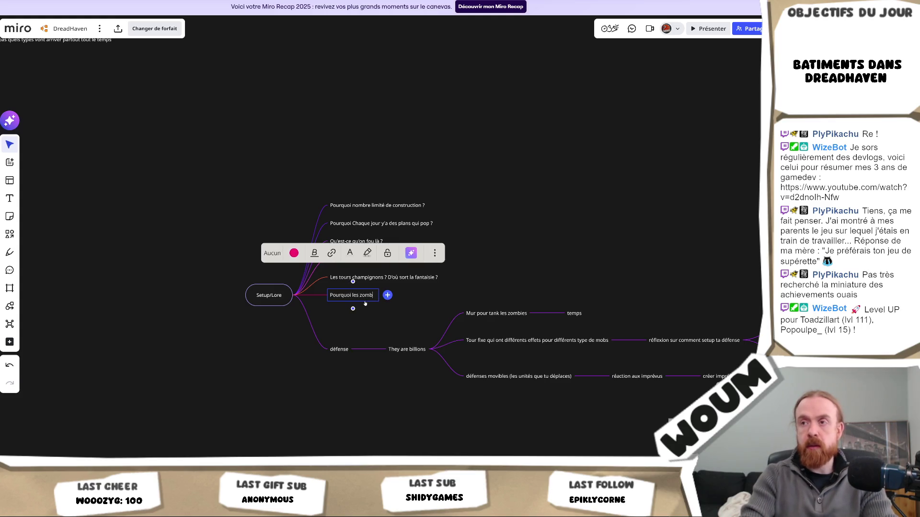
pyautogui.write('ies attaque ?')
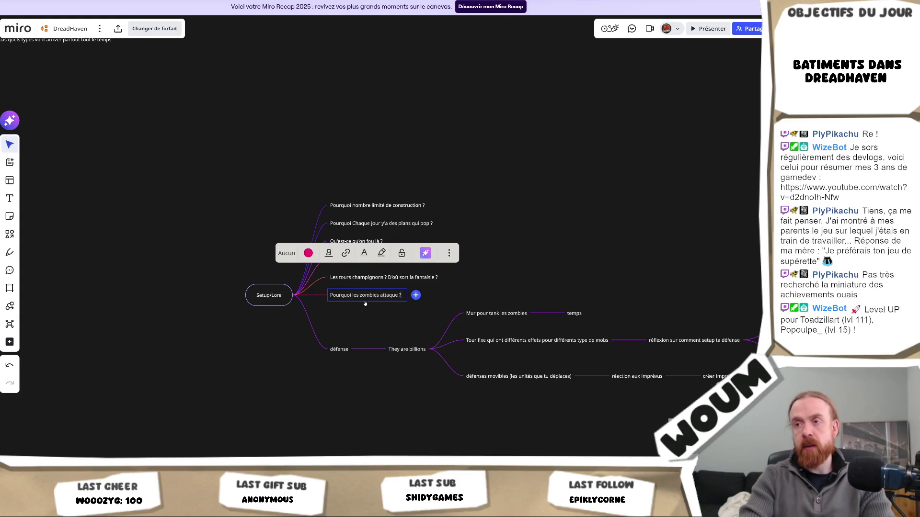
pyautogui.press('Return')
pyautogui.write('Pourquoi')
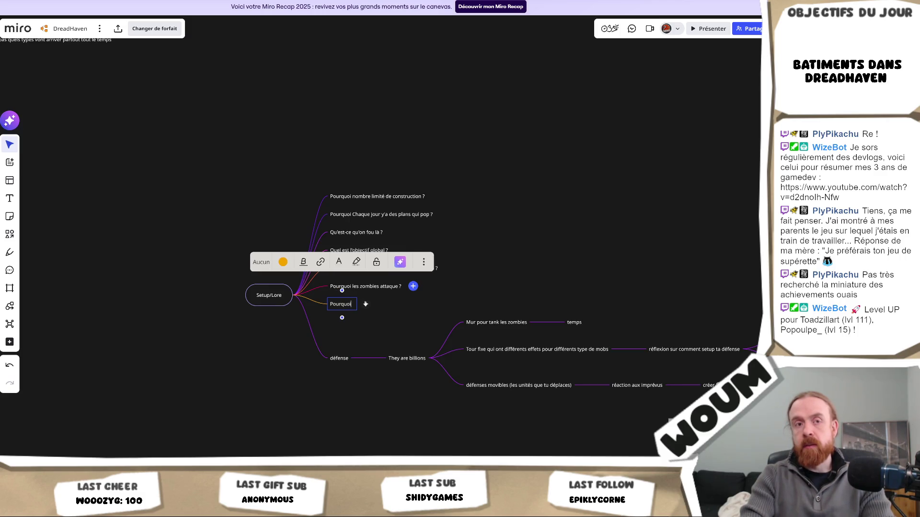
pyautogui.press('BackSpace')
pyautogui.press('BackSpace')
pyautogui.press('BackSpace')
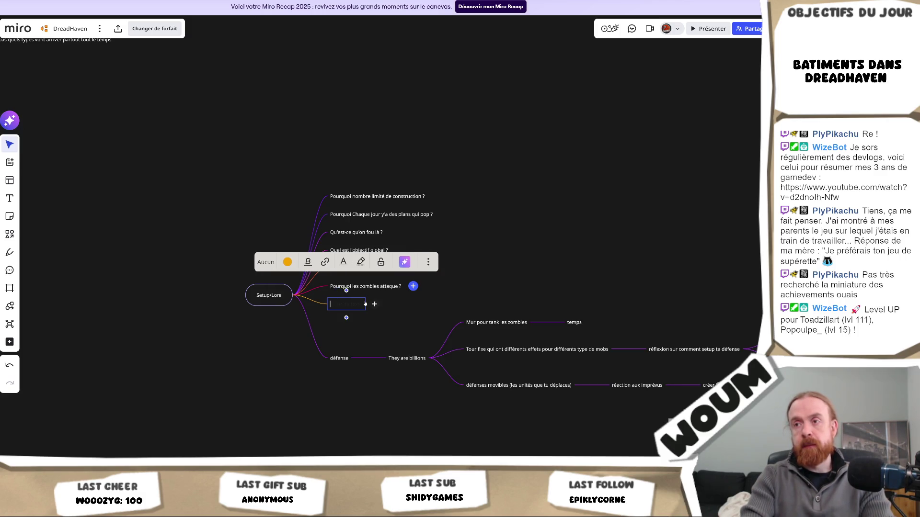
pyautogui.write('Pou')
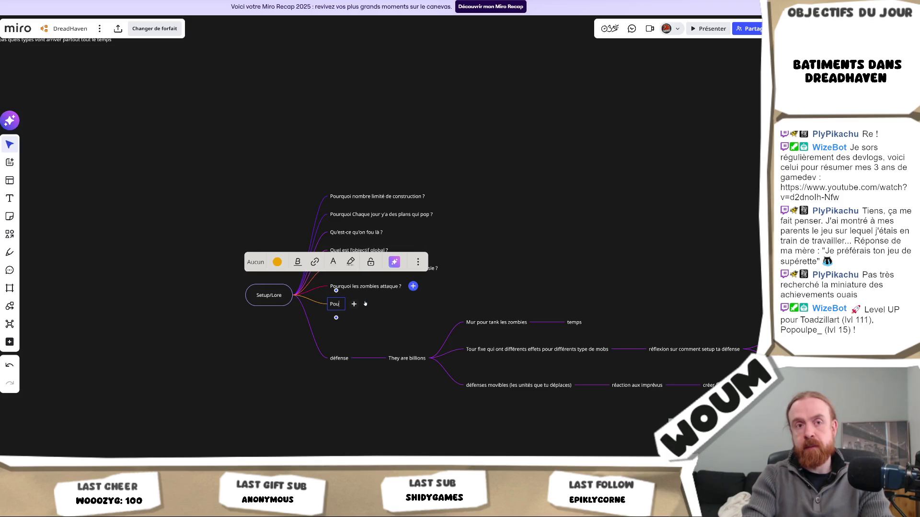
pyautogui.write('rquoi si on survit')
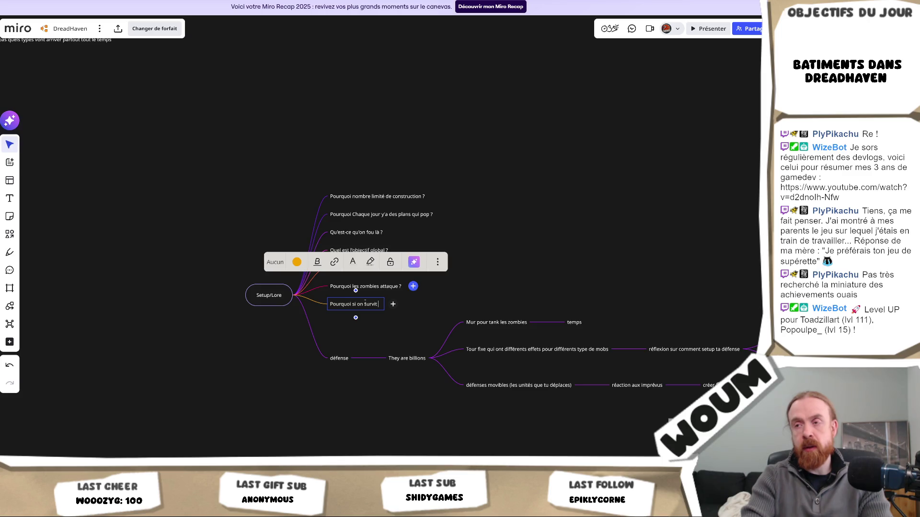
pyautogui.write(' la derni')
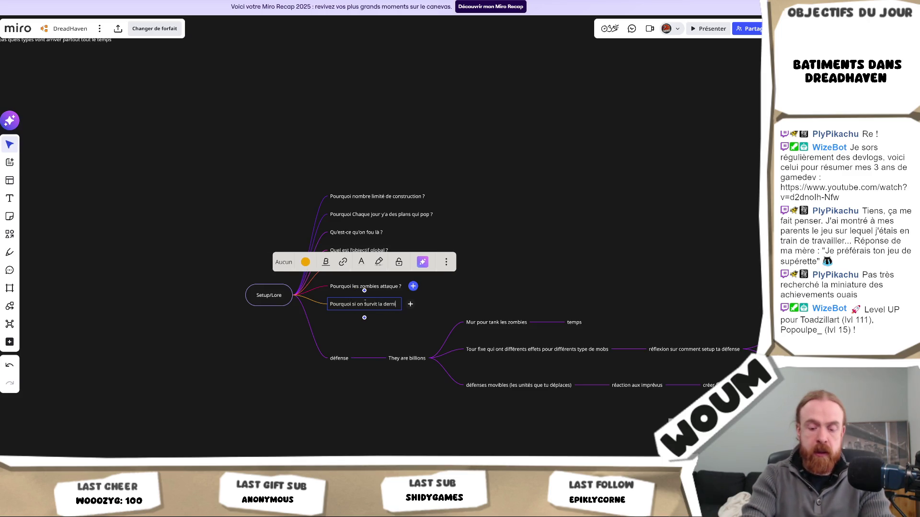
pyautogui.write('ère vague, isok')
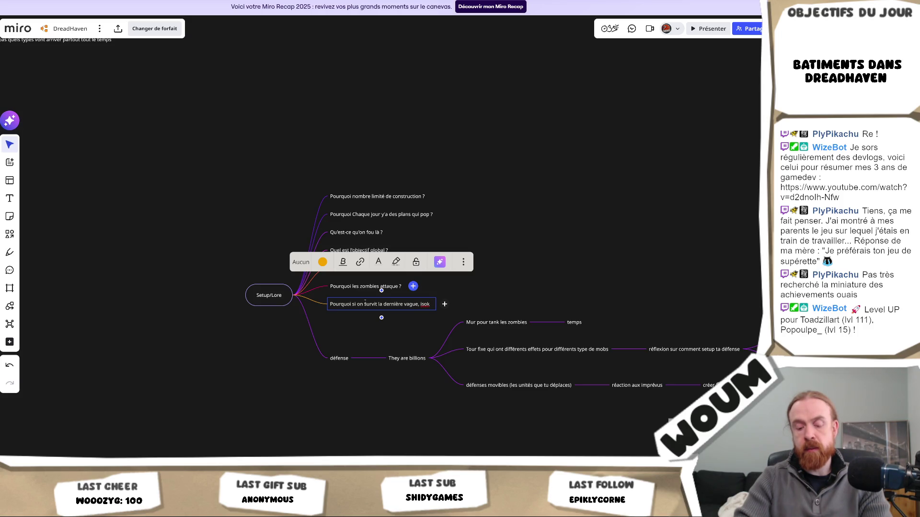
pyautogui.click(370, 339)
pyautogui.click(336, 360)
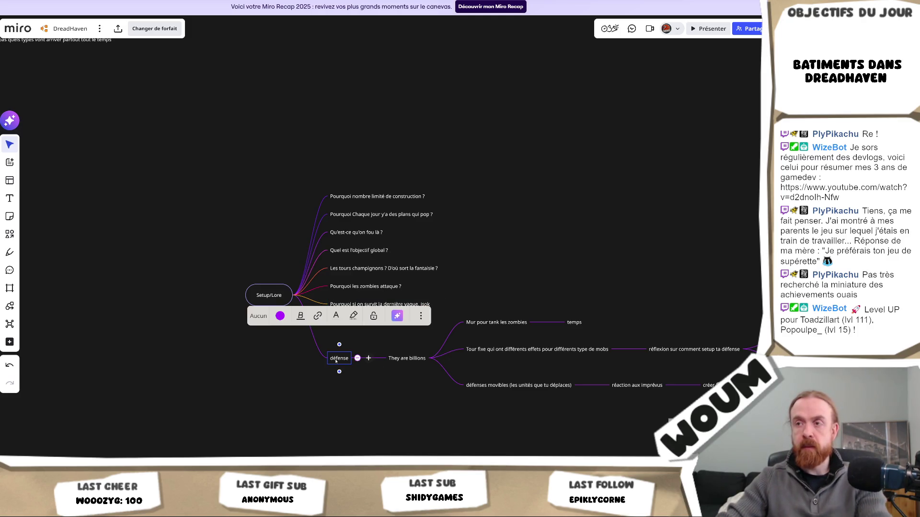
# - Delete the selected défense branch with its children, leaving seven lore questions
pyautogui.press('Delete')
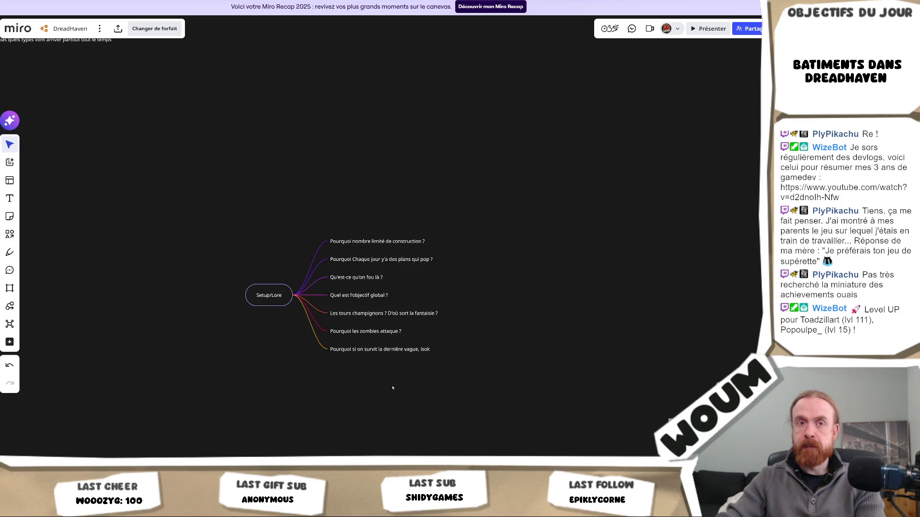
# - Add the question 'D'où vienne les zombie ?' as a new branch of Setup/Lore
pyautogui.moveTo(281, 296)
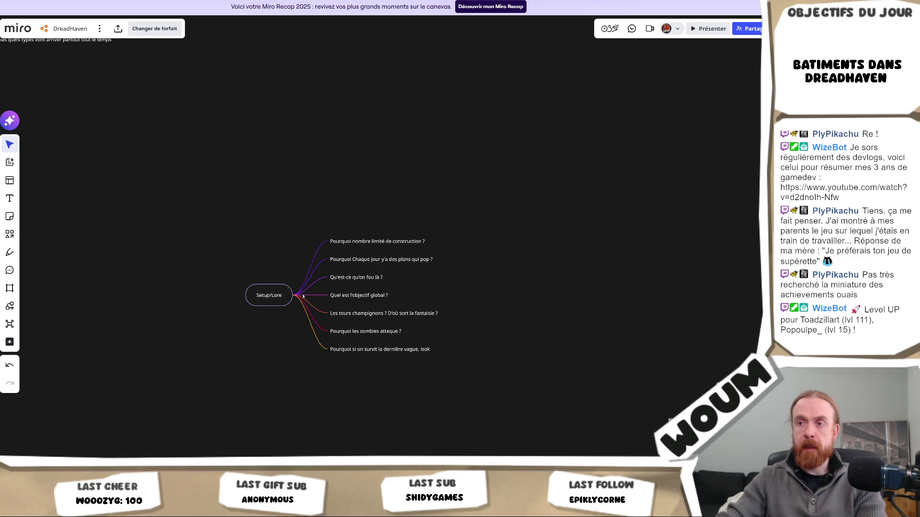
pyautogui.click(301, 295)
pyautogui.write('D')
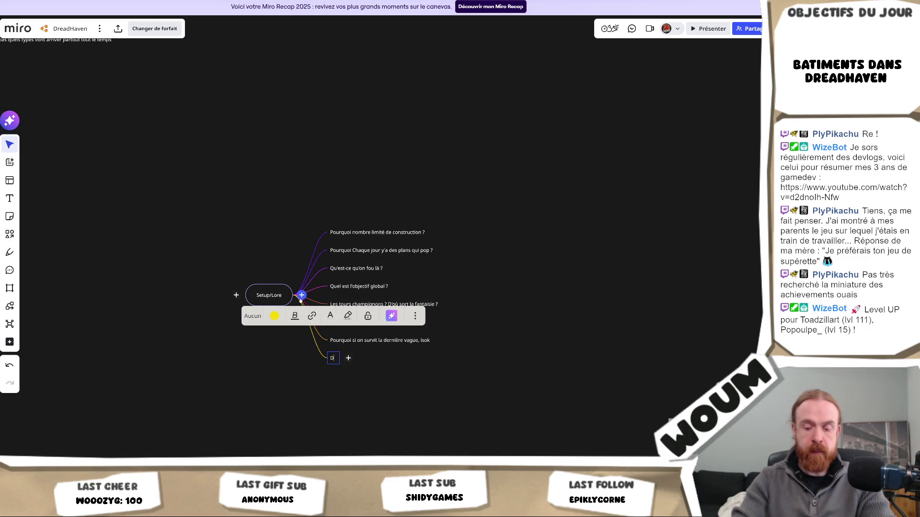
pyautogui.write("'où vienne le")
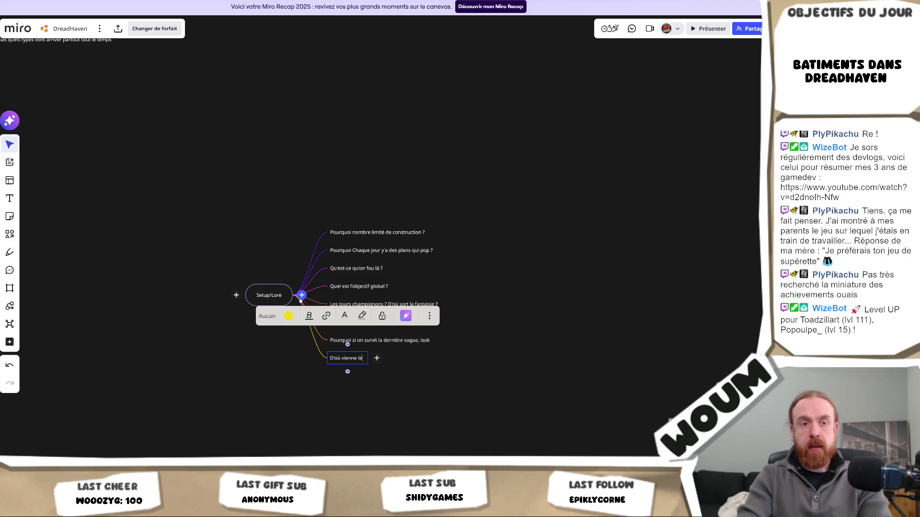
pyautogui.write('s zombie ?')
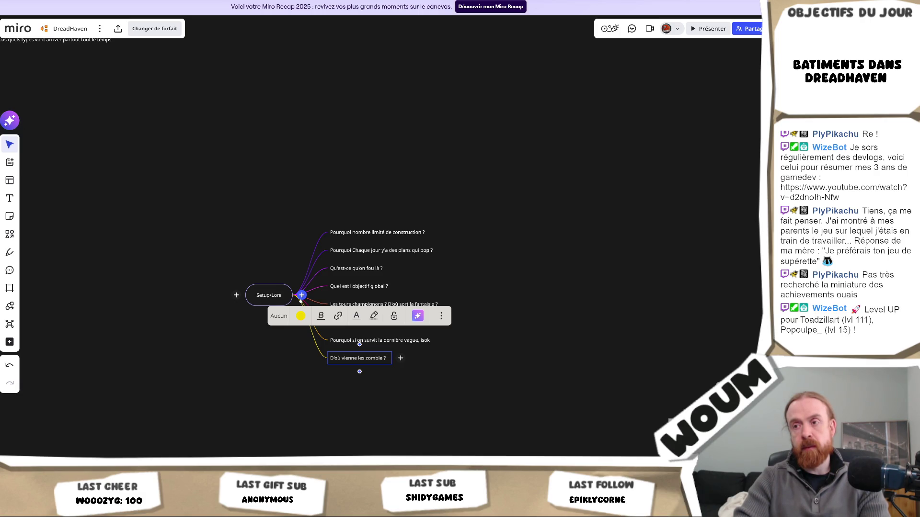
pyautogui.click(425, 374)
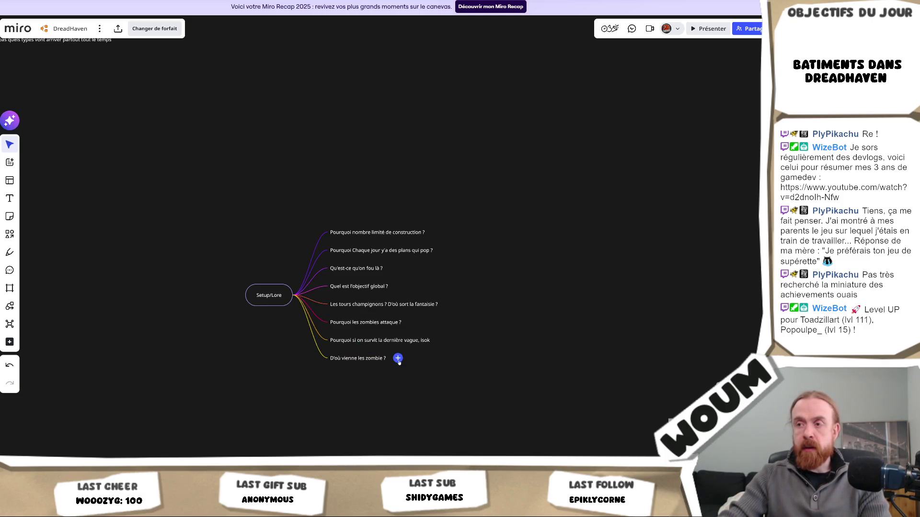
# - Answer it with a child node reading 'Virus/mutation qui touche même les animaux'
pyautogui.click(397, 358)
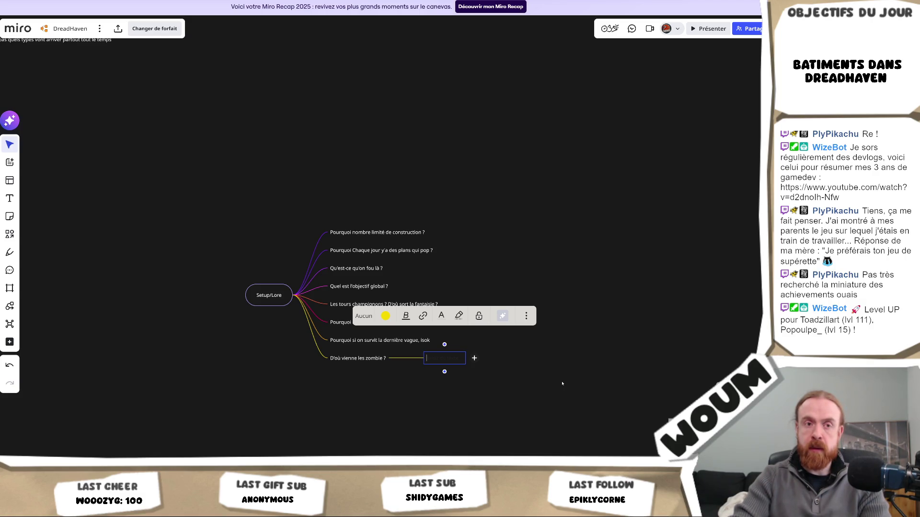
pyautogui.write('Viru')
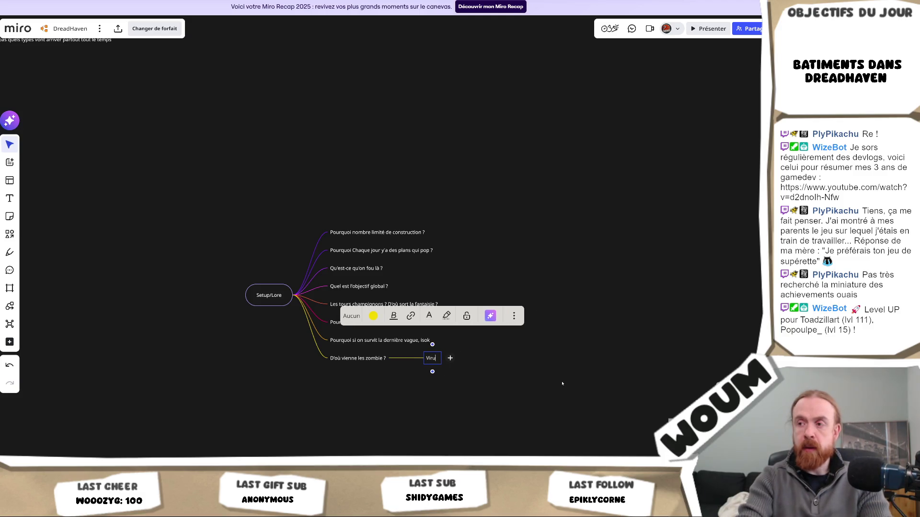
pyautogui.write('s/mutat')
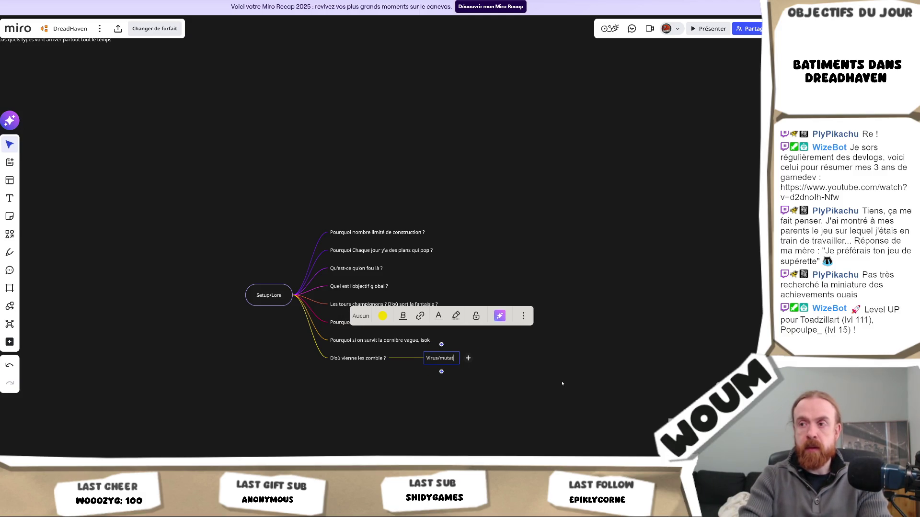
pyautogui.write('ion qu')
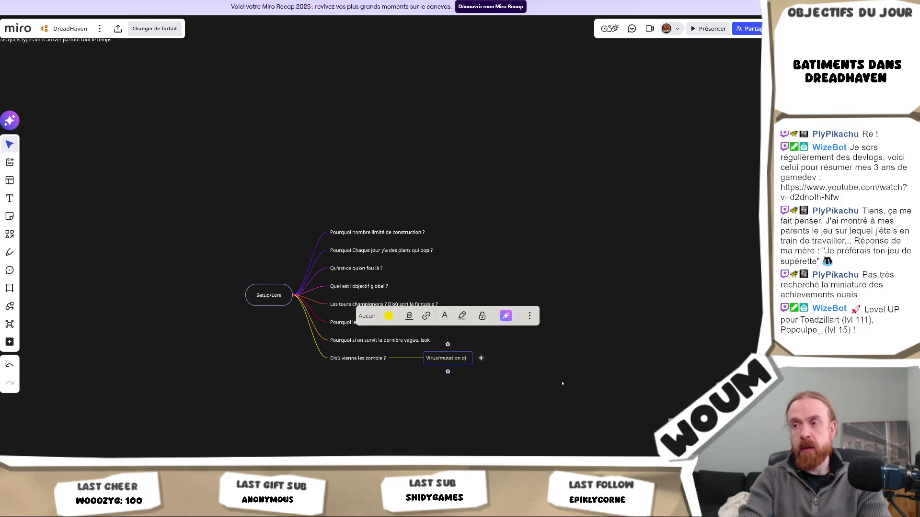
pyautogui.write('i touche mê')
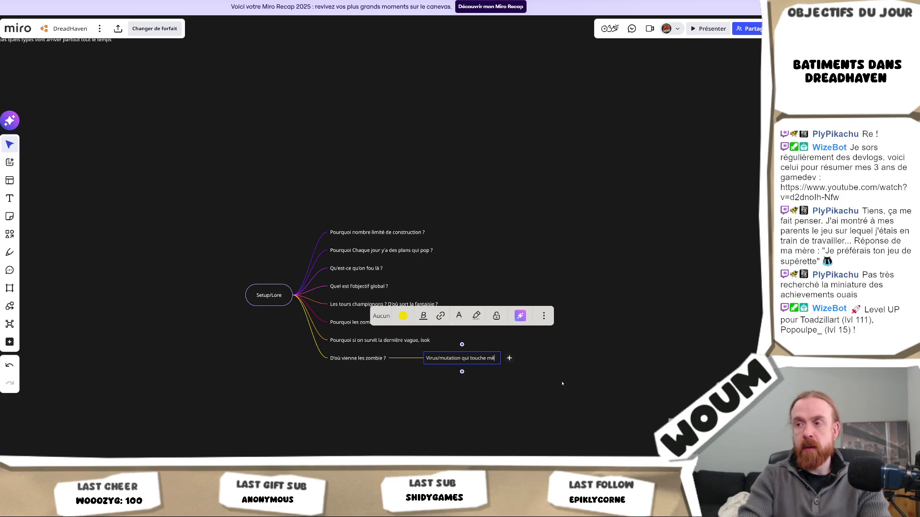
pyautogui.write('me les')
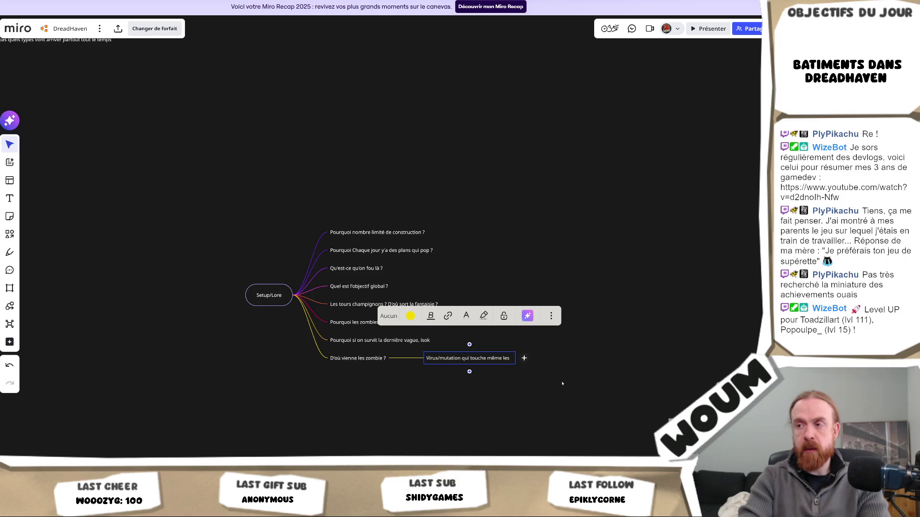
pyautogui.write(' be')
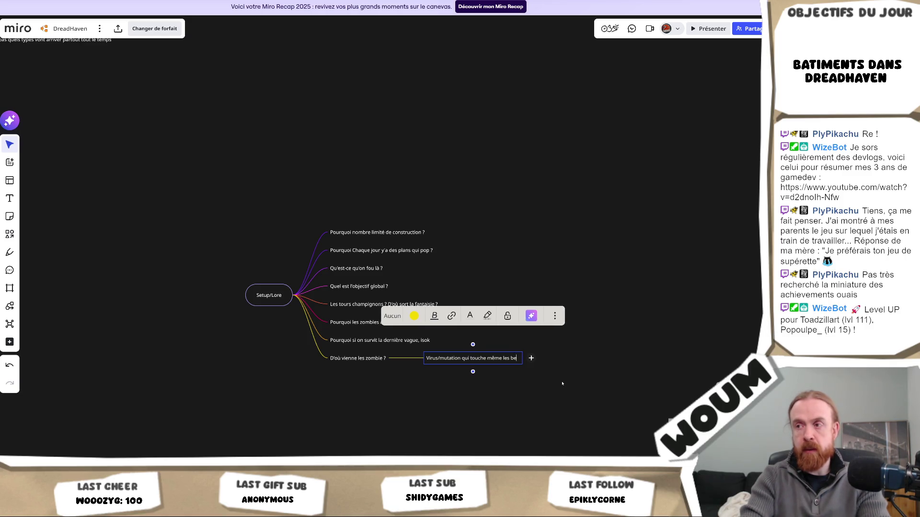
pyautogui.press('BackSpace')
pyautogui.press('BackSpace')
pyautogui.write('animaux')
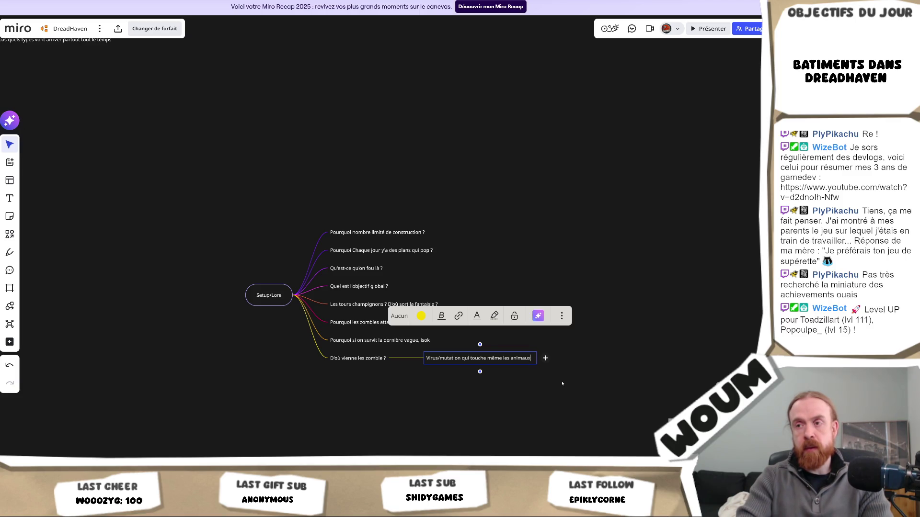
pyautogui.scroll(1, 561, 383)
pyautogui.click(320, 387)
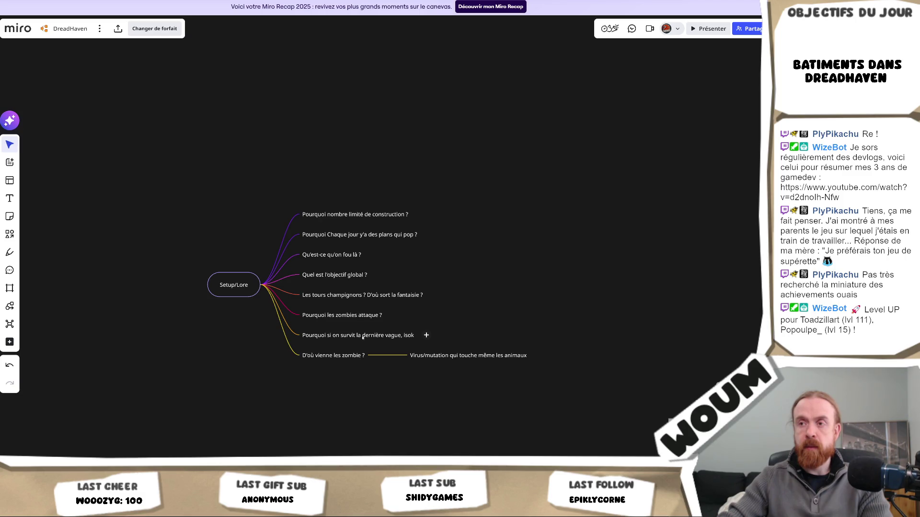
# - Answer 'Quel est l'objectif global ?' with 'Retenir les zombies jusqu'à la vague final' and add a second child
pyautogui.click(379, 274)
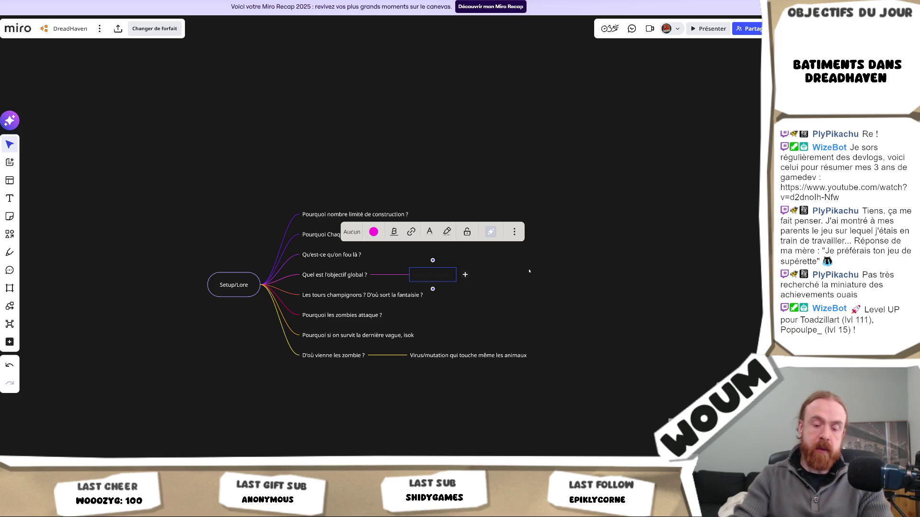
pyautogui.write('Retenir les zo')
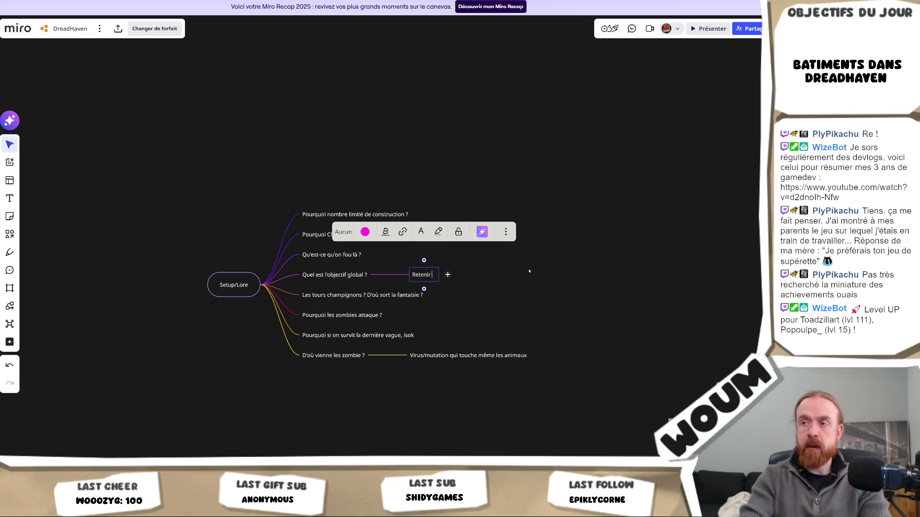
pyautogui.write('mbie')
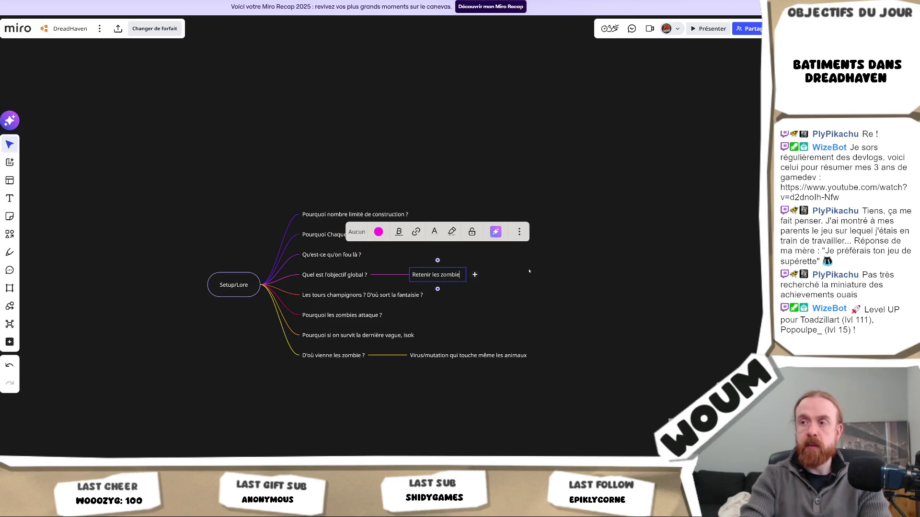
pyautogui.write("s jusqu'à ")
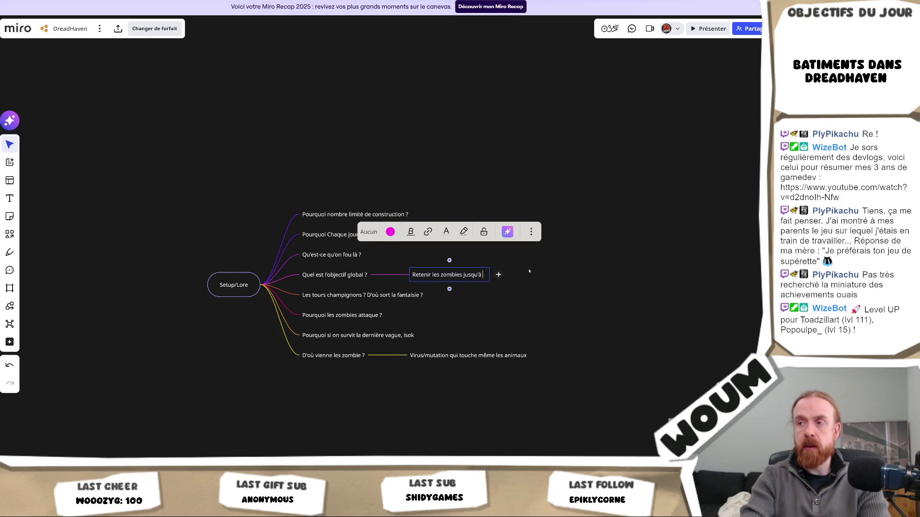
pyautogui.write('la vague')
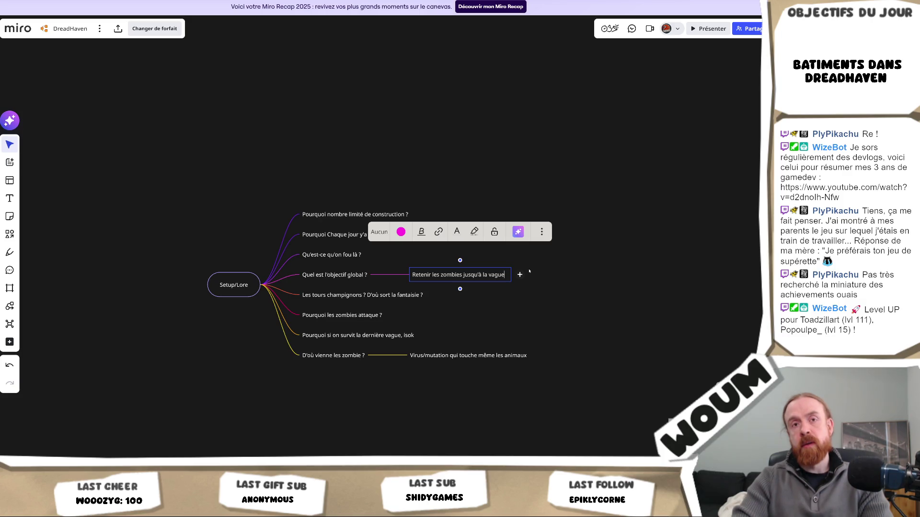
pyautogui.write(' final')
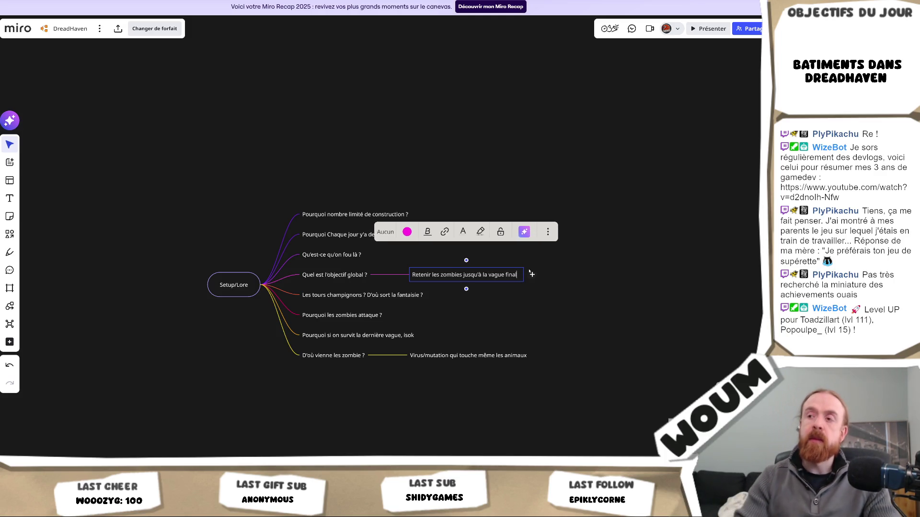
pyautogui.click(521, 310)
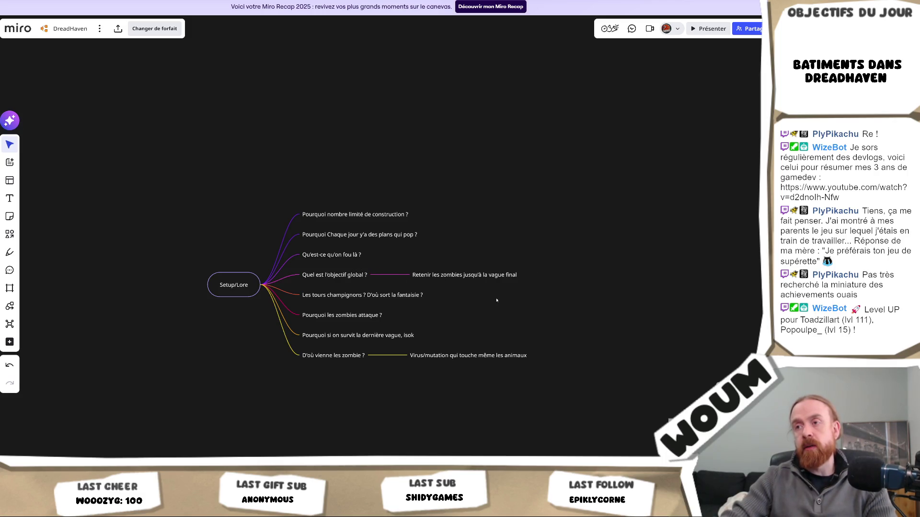
pyautogui.click(389, 275)
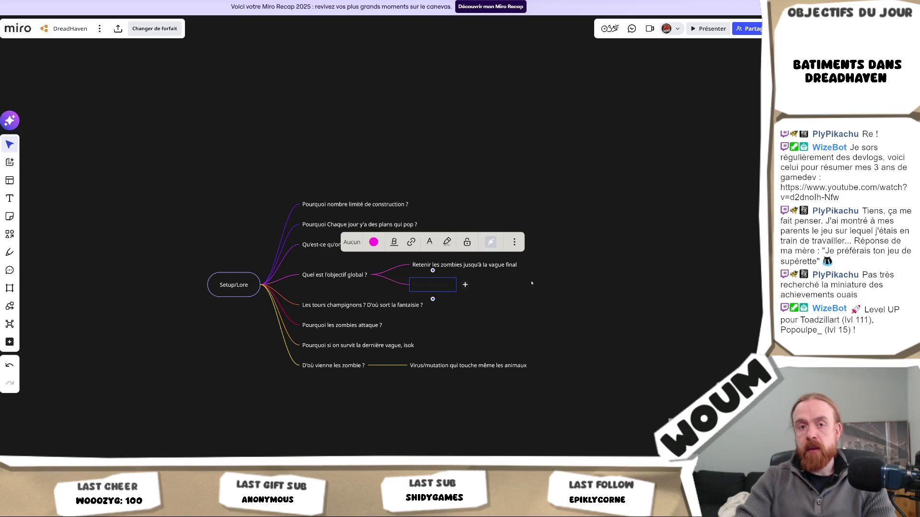
# - Type the horde answer ending 'si on survit à ça, la zone tiendra pour la suite', then add a sibling
pyautogui.write('O')
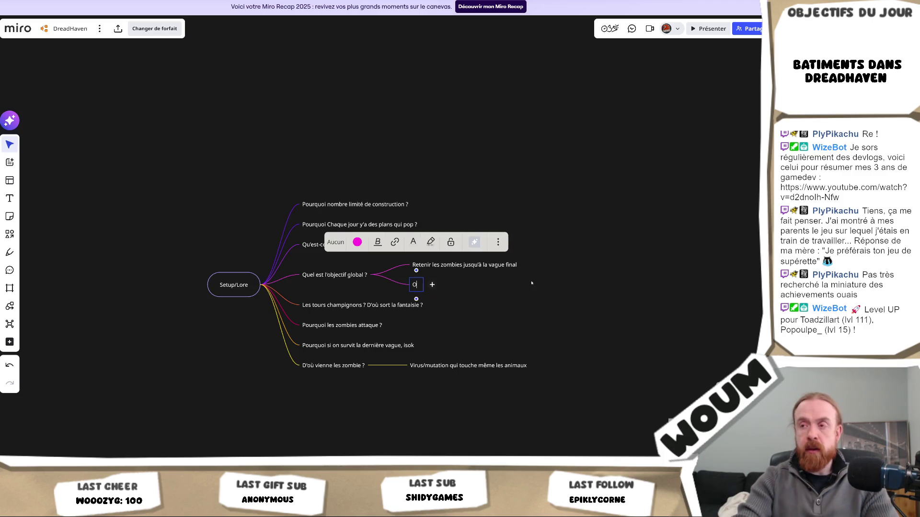
pyautogui.write("n sait que y'a u")
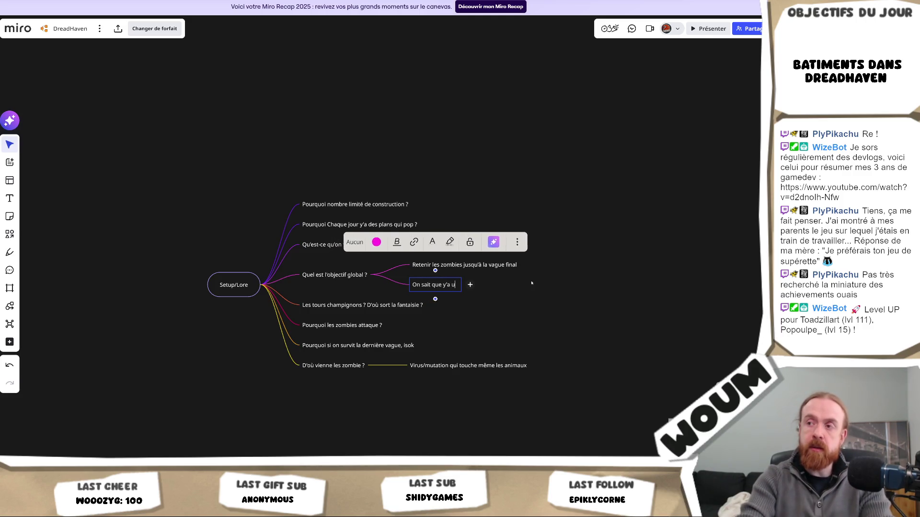
pyautogui.write('ne horde qui')
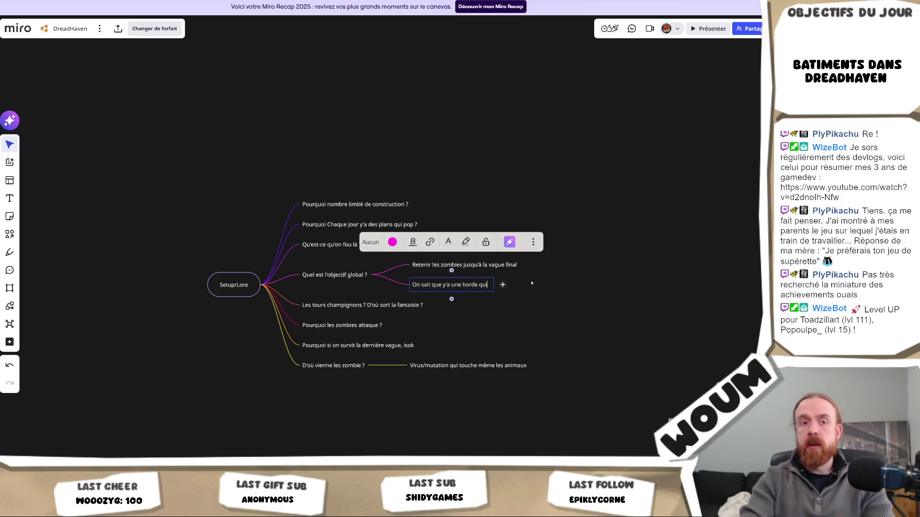
pyautogui.write(' va a')
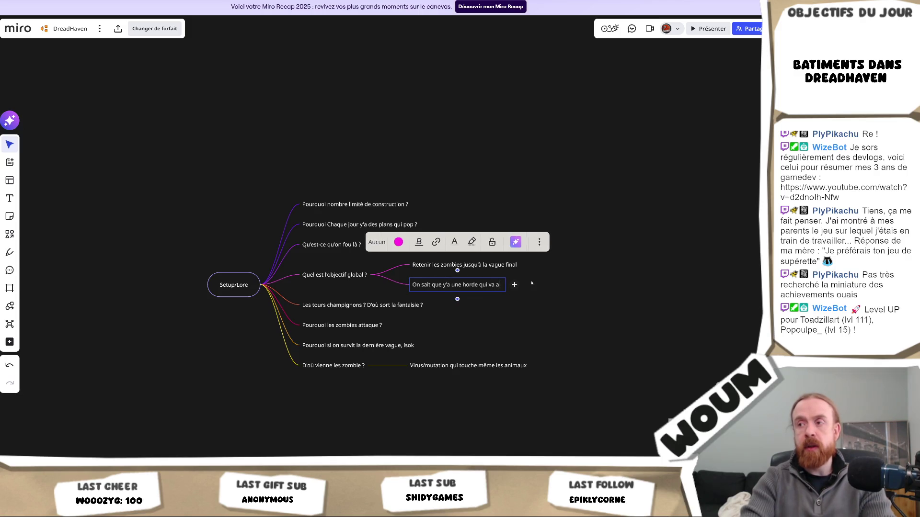
pyautogui.write('rriver')
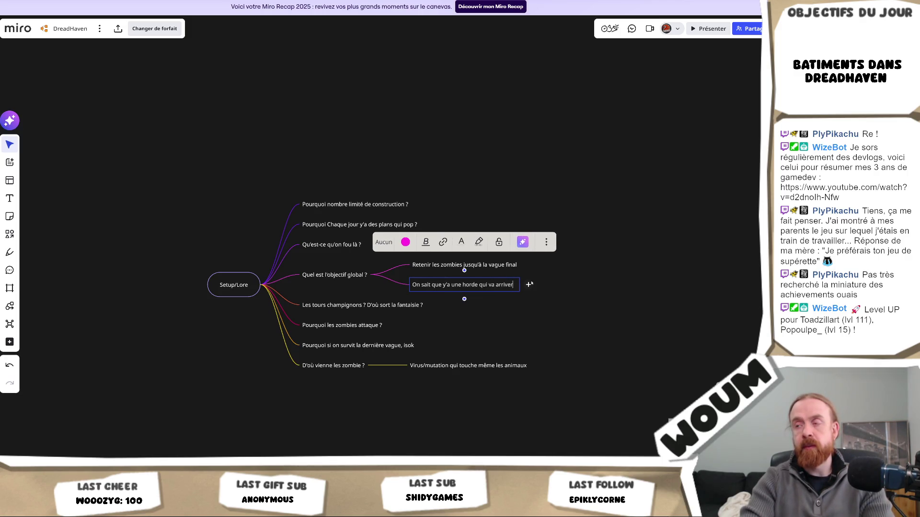
pyautogui.write(',')
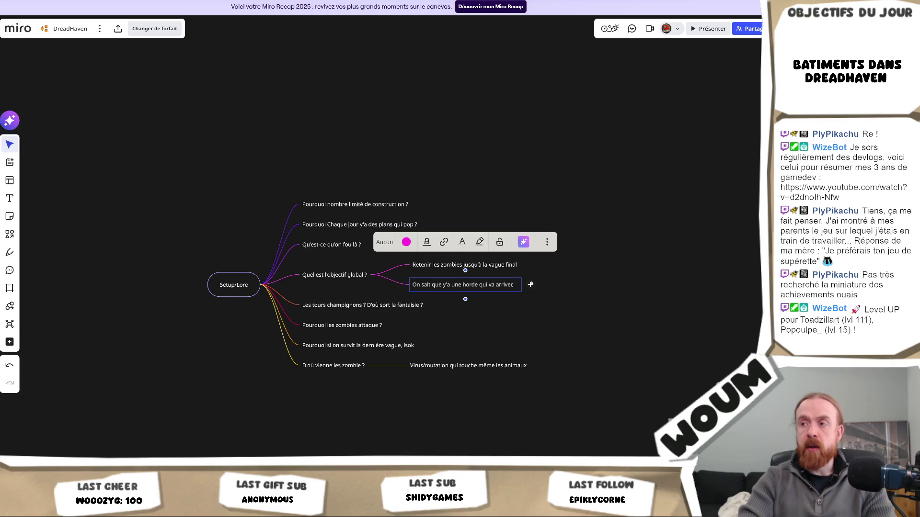
pyautogui.write('si on')
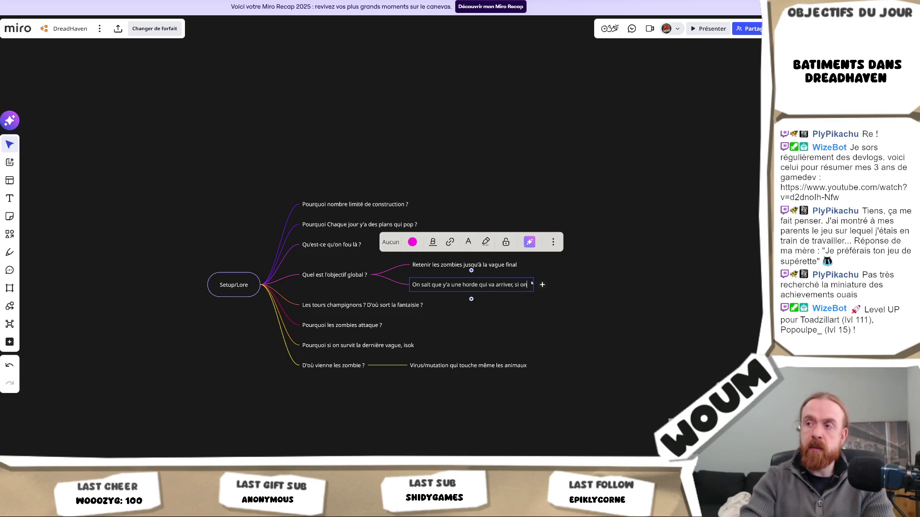
pyautogui.write(' survit à ça')
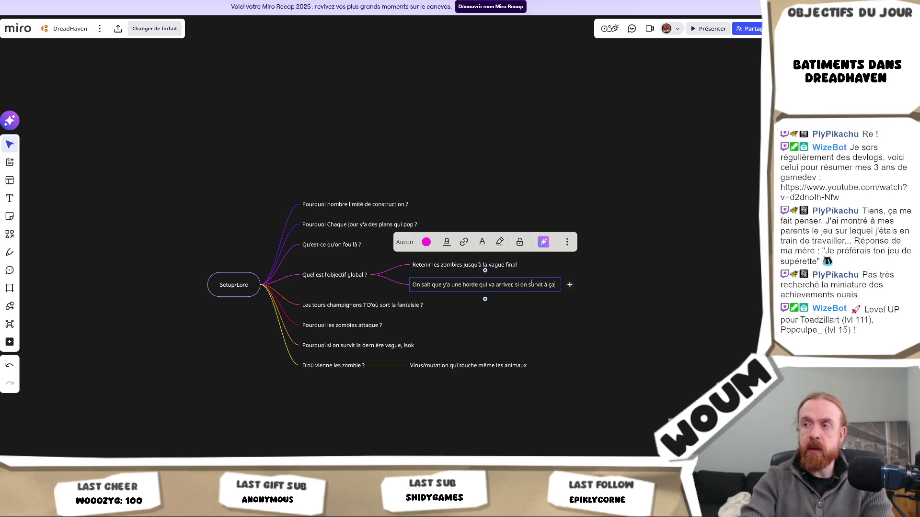
pyautogui.write(', la zone')
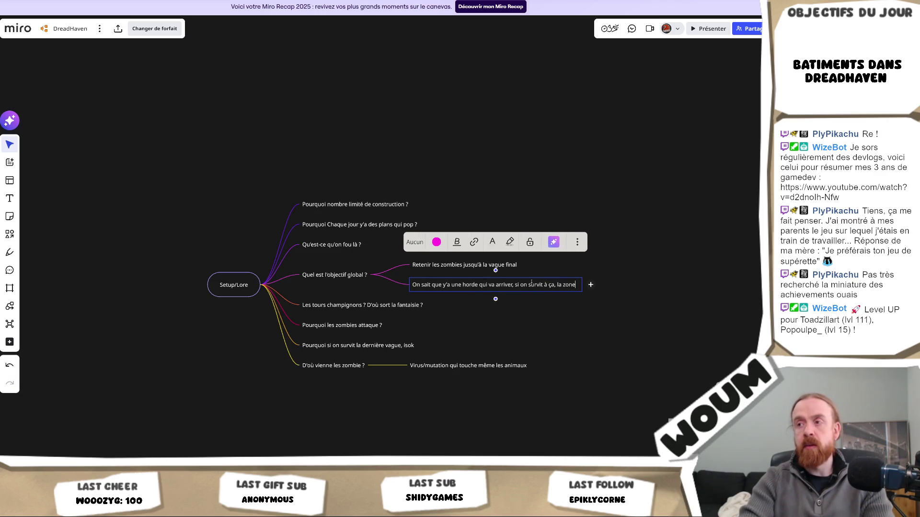
pyautogui.write(' sera')
pyautogui.press('BackSpace')
pyautogui.press('BackSpace')
pyautogui.press('BackSpace')
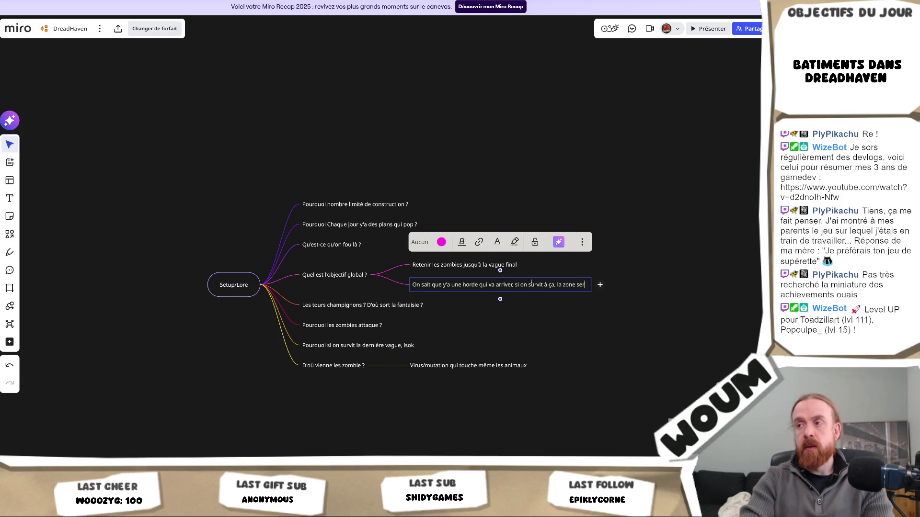
pyautogui.write('tiendra pour la suit')
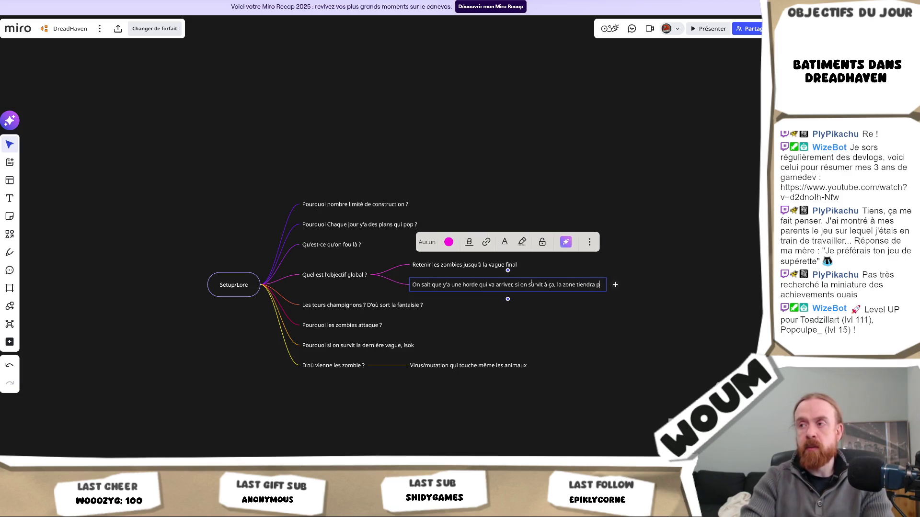
pyautogui.write('e')
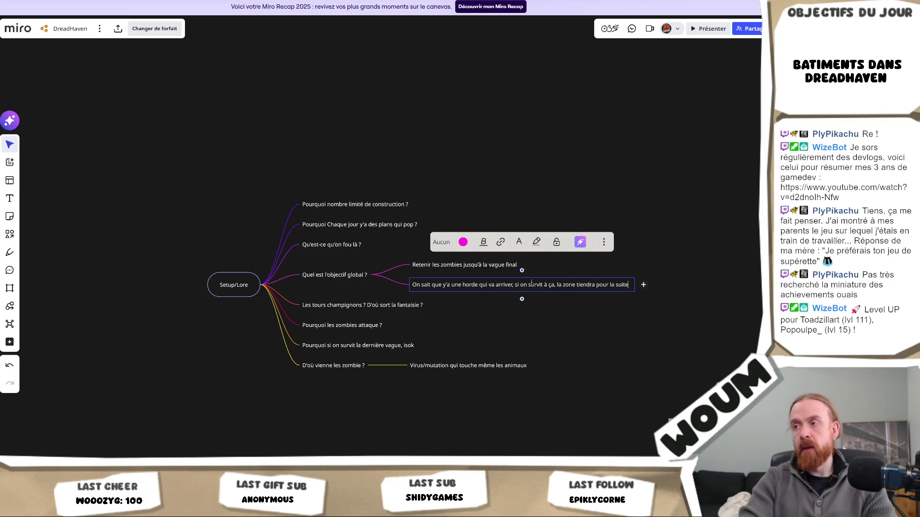
pyautogui.press('Return')
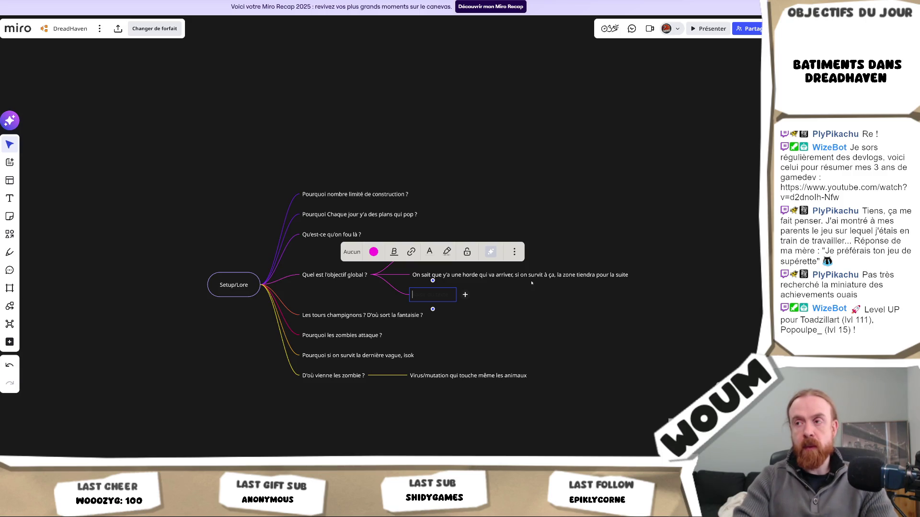
# - Enter the giga-horde answer: we are the last hope to build a defence that beats it
pyautogui.write('Y')
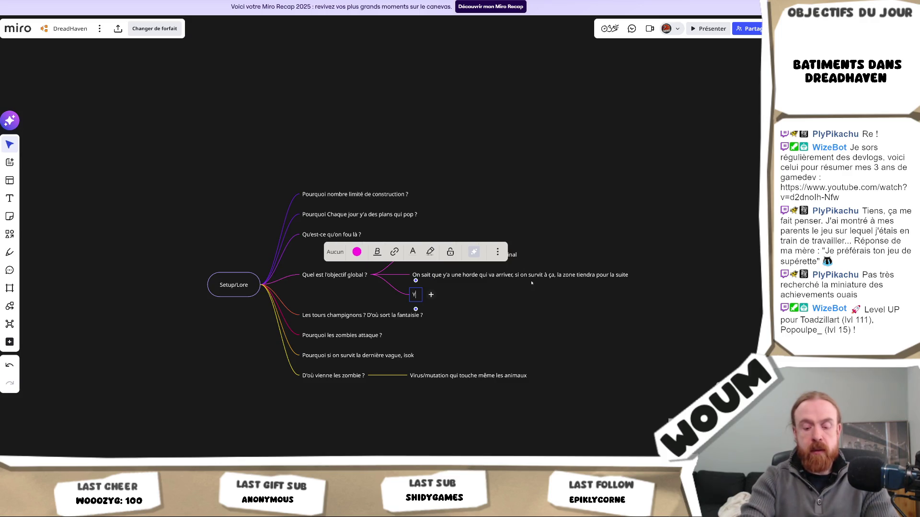
pyautogui.write("'a un giga hord")
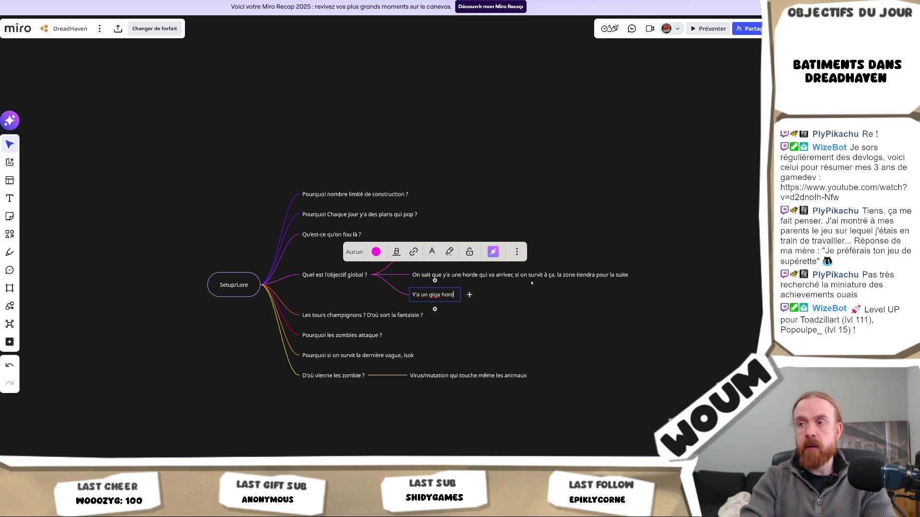
pyautogui.write('e qui fait tout tomber')
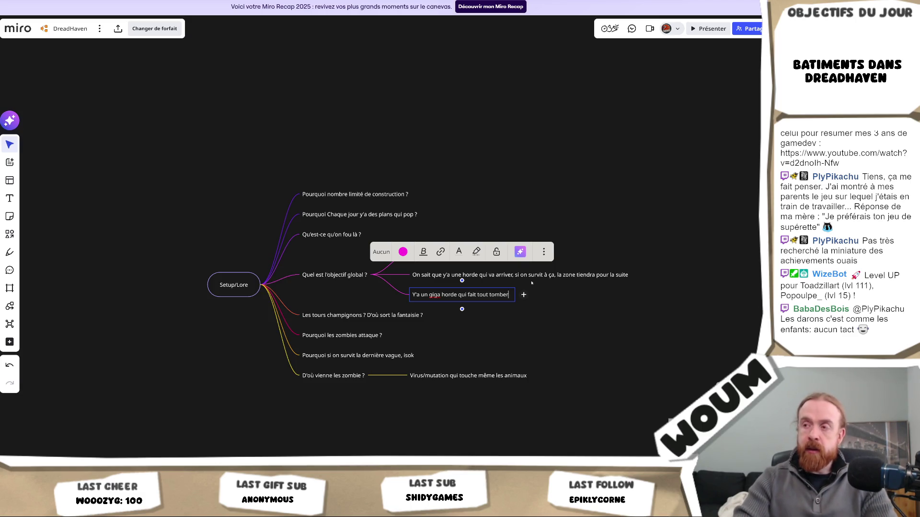
pyautogui.write(" et c'est n")
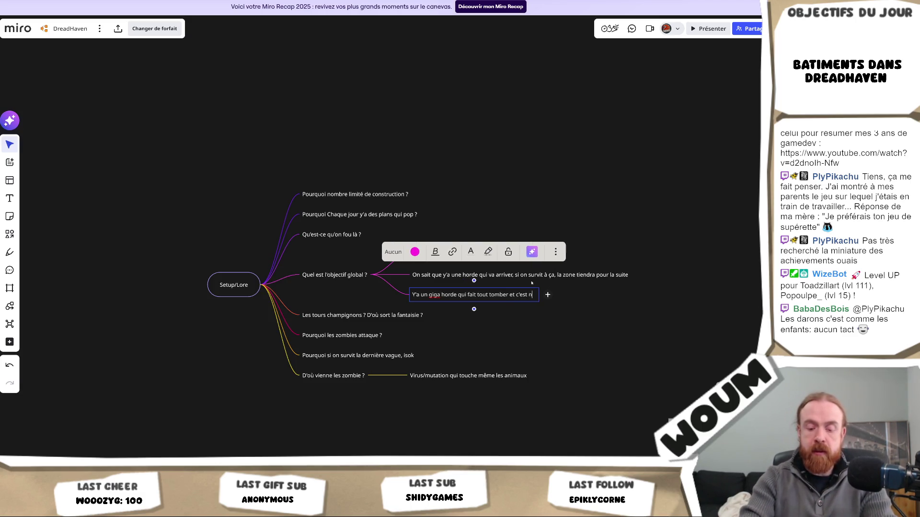
pyautogui.write('otre der')
pyautogui.press('BackSpace')
pyautogui.press('BackSpace')
pyautogui.press('BackSpace')
pyautogui.write('n est le dernier espoir de réussir à créer une défense qui en viendra à bo')
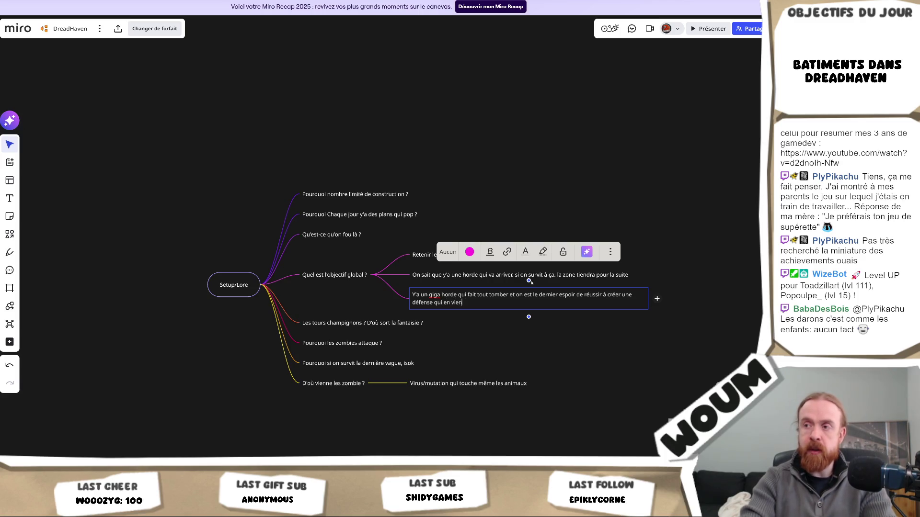
pyautogui.write('ut')
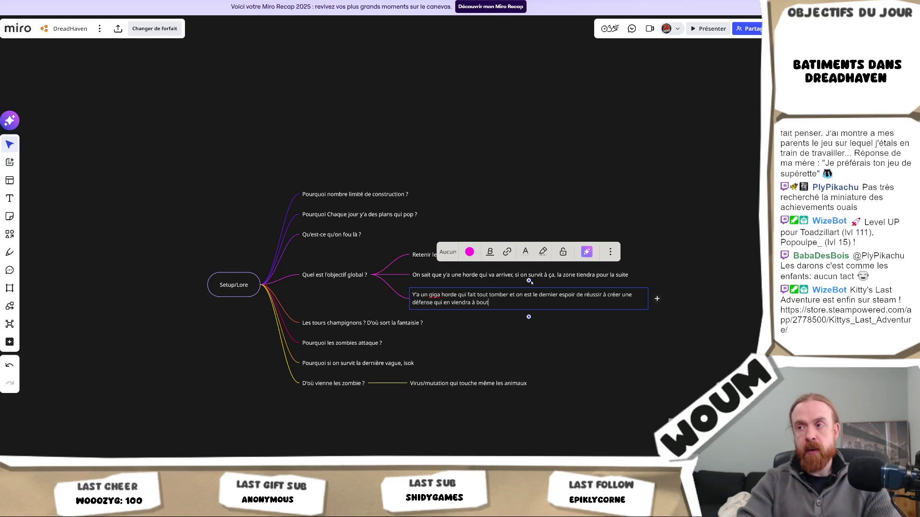
pyautogui.press('Return')
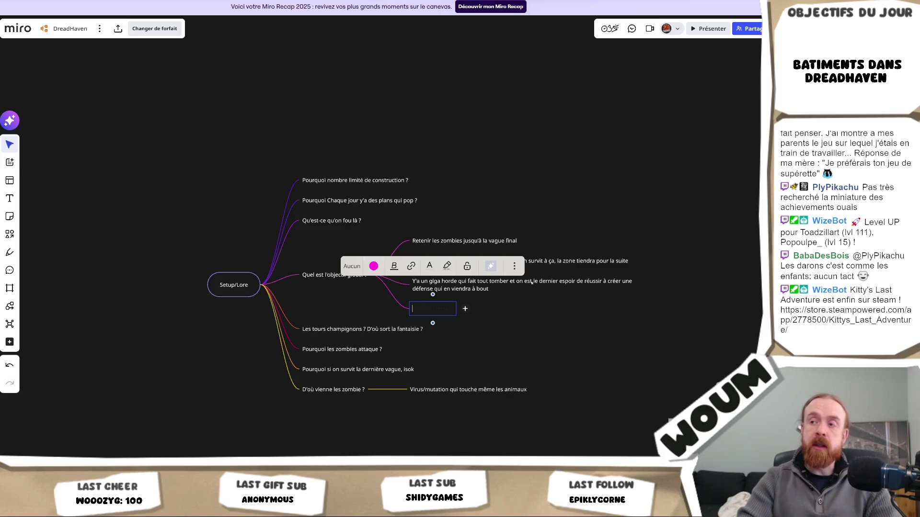
# - Begin the next answer with 'Y'a une maison mère qui'
pyautogui.write("Y'a une")
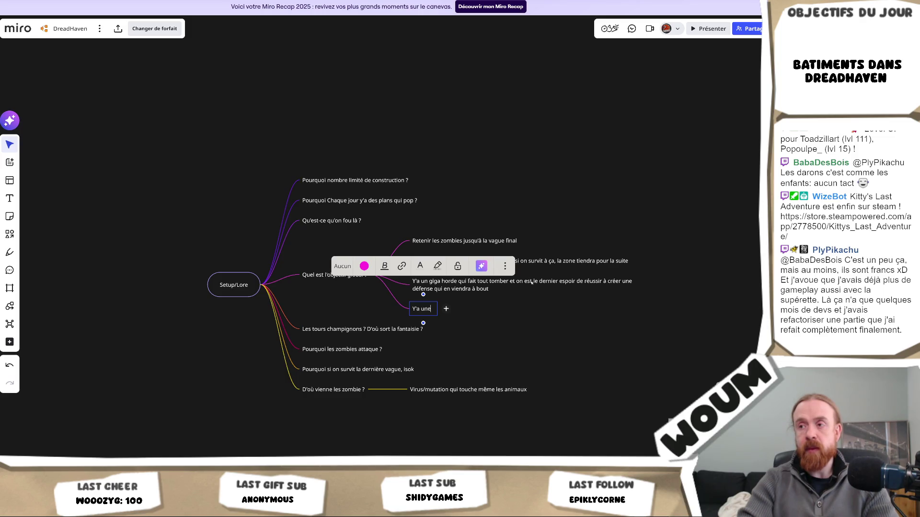
pyautogui.write('maison mère ')
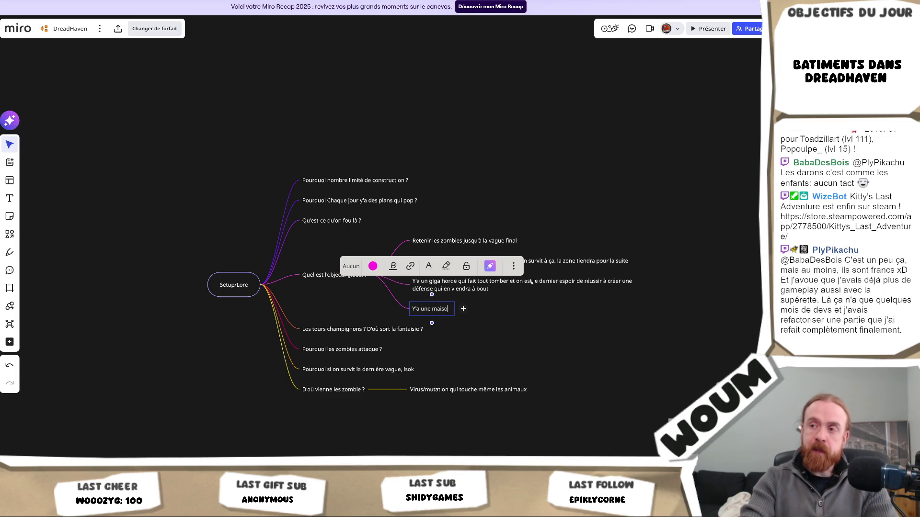
pyautogui.write('qui')
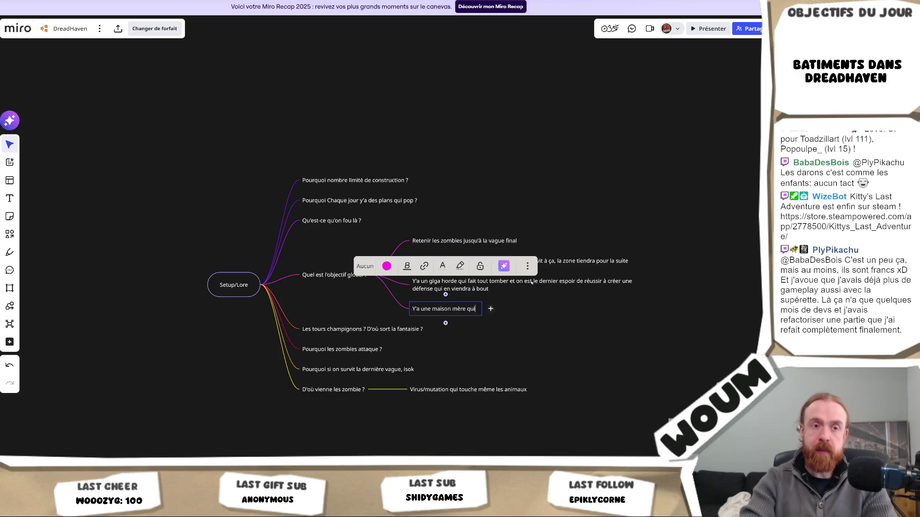
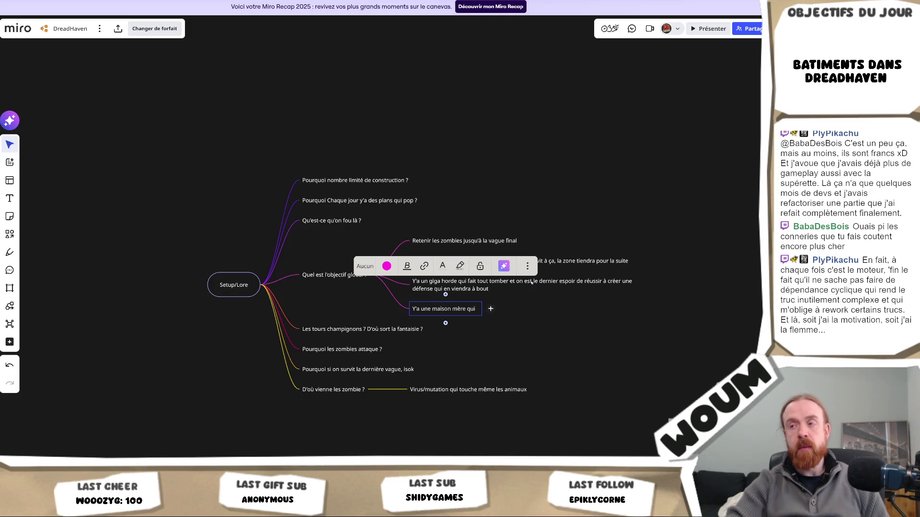
# - Move the explanation sentence out of 'Y'a un giga horde' into a new child node
pyautogui.click(529, 282)
pyautogui.click(516, 282)
pyautogui.moveTo(494, 289)
pyautogui.mouseDown()
pyautogui.moveTo(437, 281)
pyautogui.moveTo(458, 282)
pyautogui.mouseUp()
pyautogui.press('BackSpace')
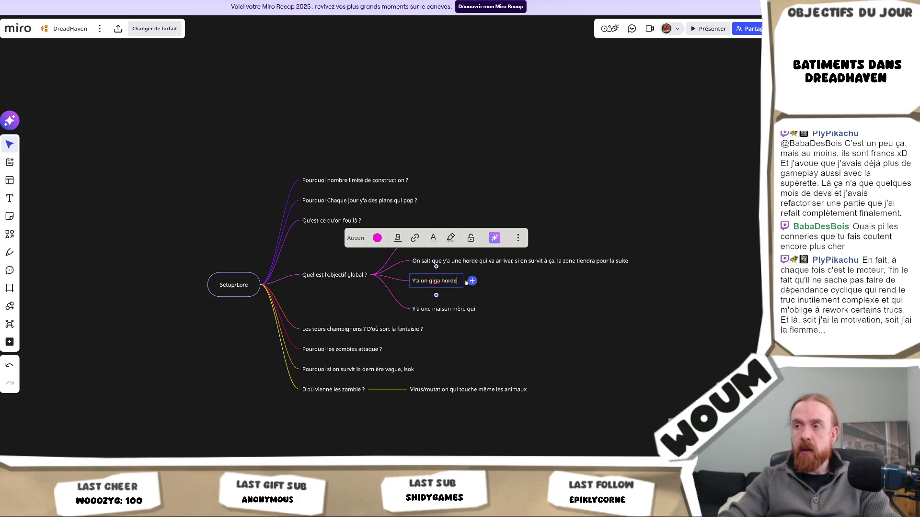
pyautogui.click(472, 281)
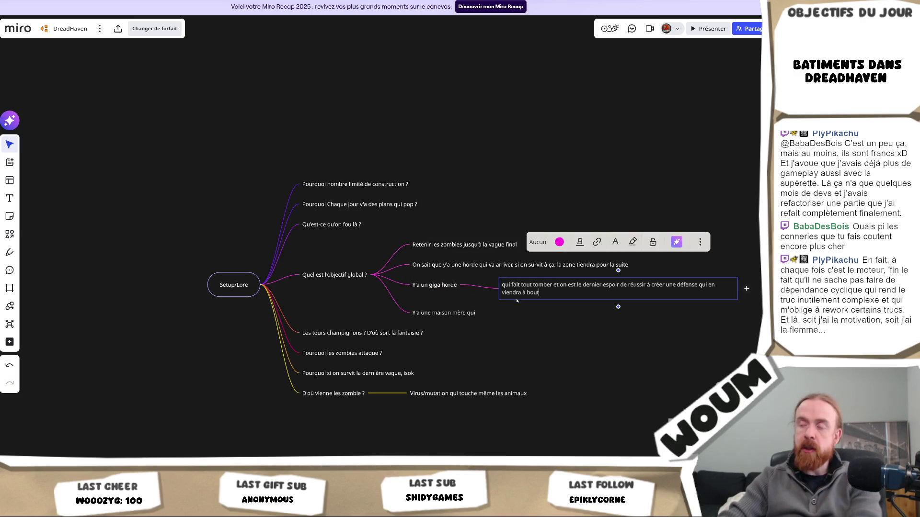
pyautogui.hotkey('ctrl', 'v')
# - Add a second child answer 'c'est le meilleur endroit pour créer une défense' and select its text
pyautogui.press('Return')
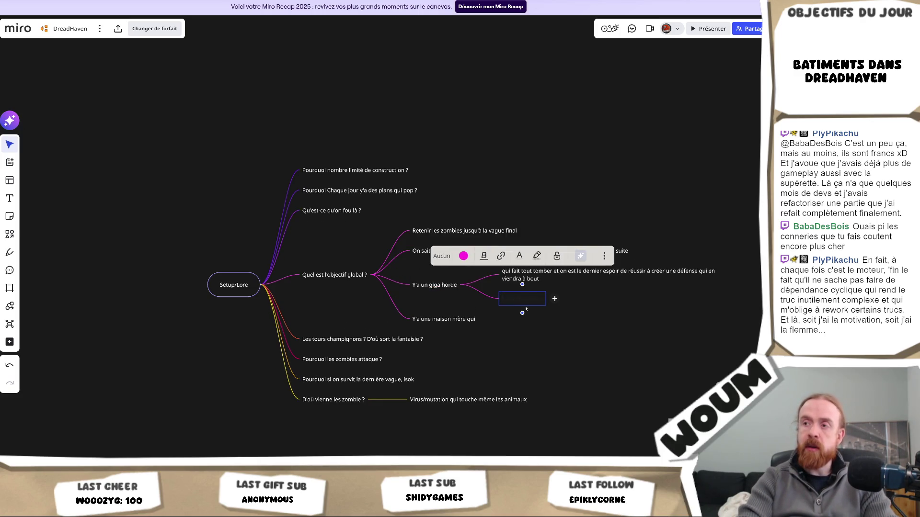
pyautogui.write("c'e")
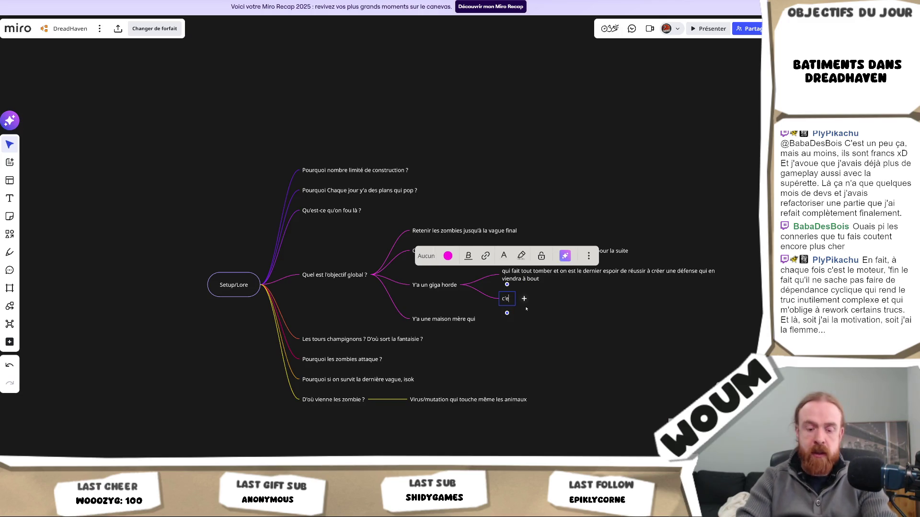
pyautogui.write('st le meilleur endroit')
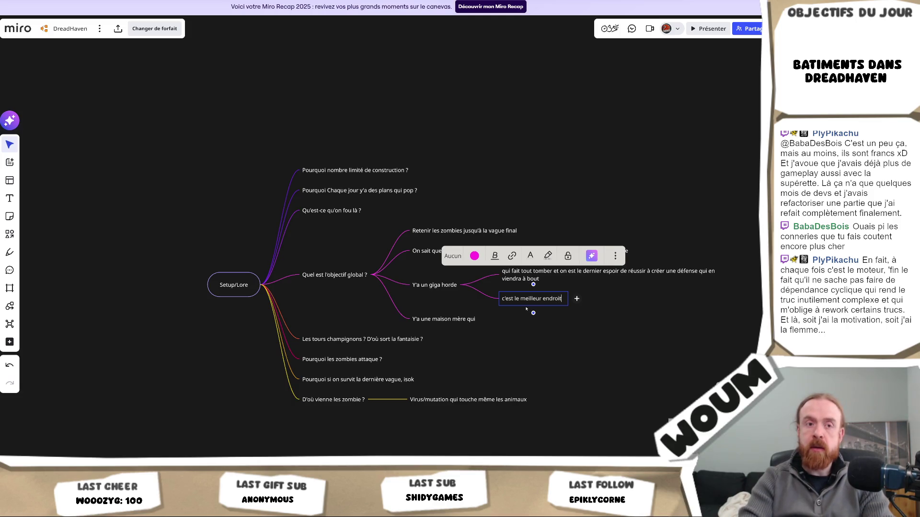
pyautogui.write(' pour c')
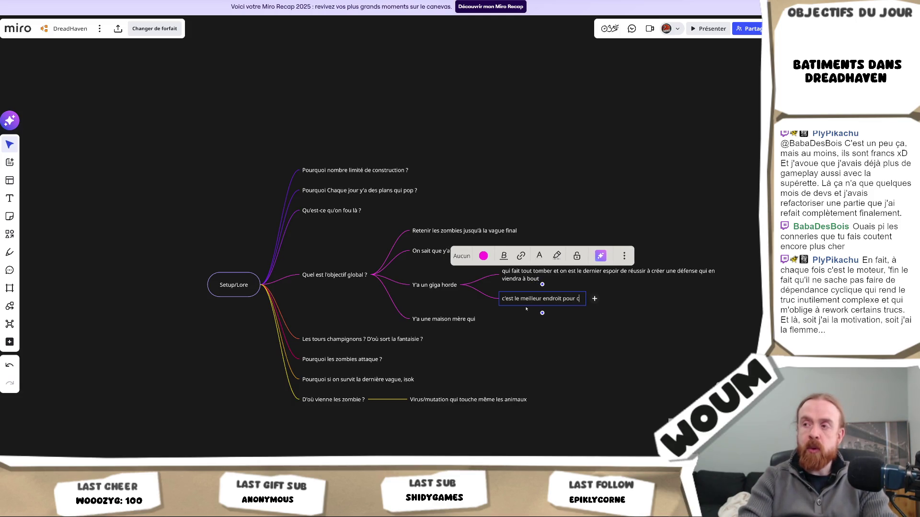
pyautogui.write('réer une défense')
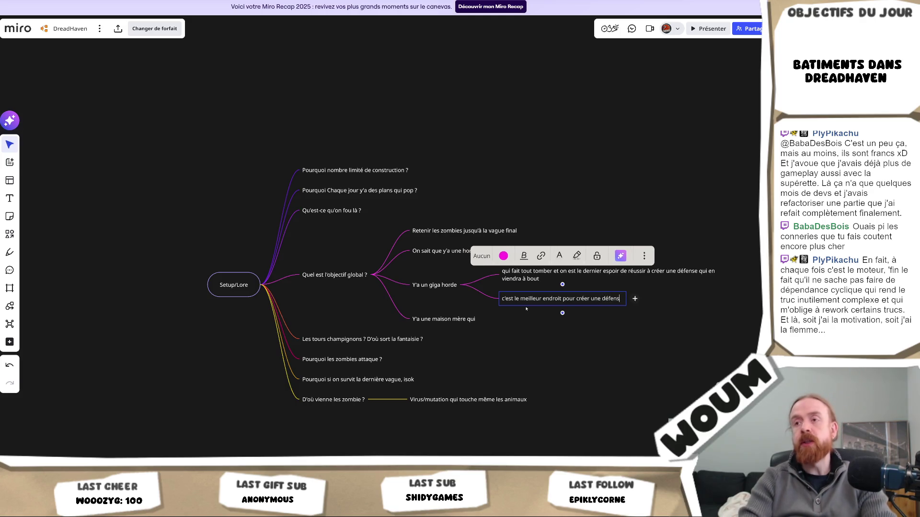
pyautogui.click(546, 335)
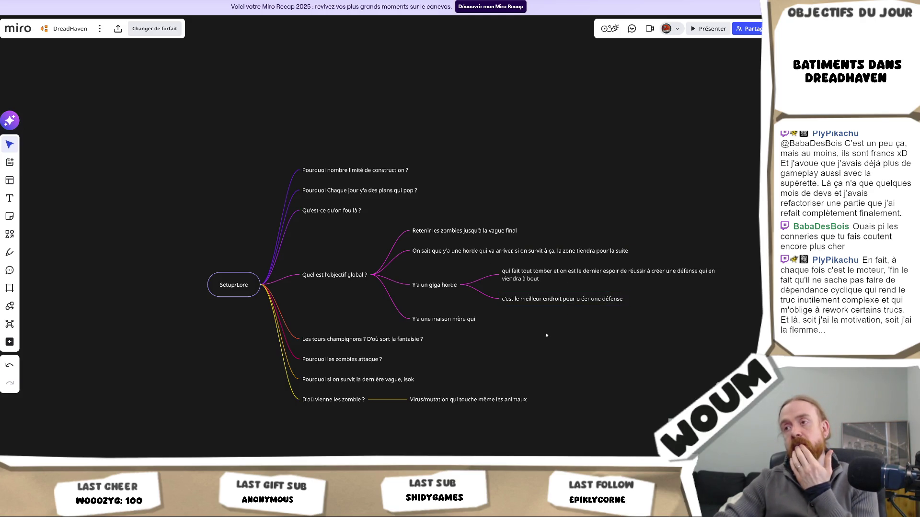
pyautogui.click(535, 303)
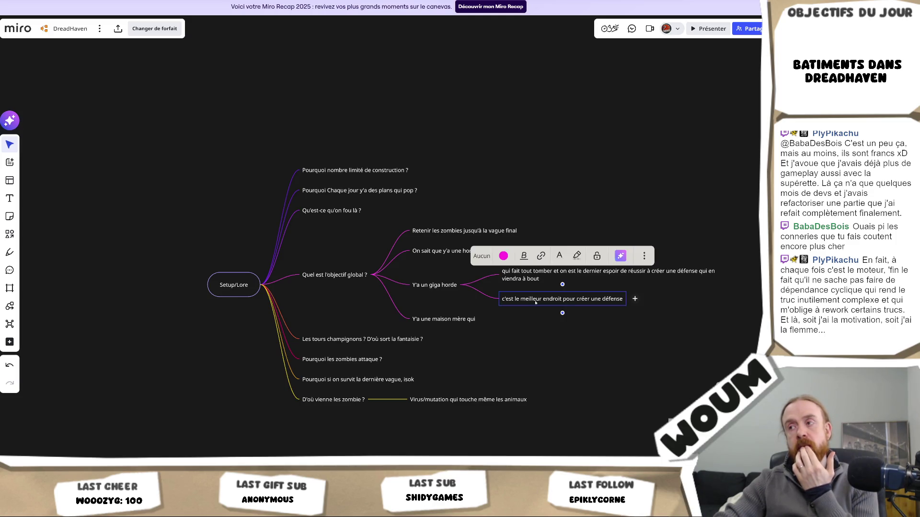
pyautogui.tripleClick(535, 303)
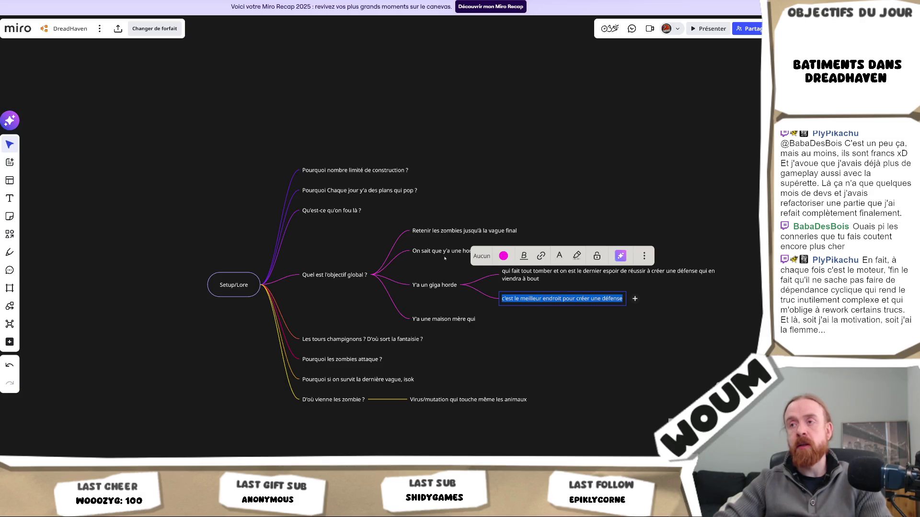
# - Copy that answer under 'Qu'est-ce qu'on fou là ?', inserting 'stratégiquement' into the pasted text
pyautogui.hotkey('ctrl', 'c')
pyautogui.click(372, 211)
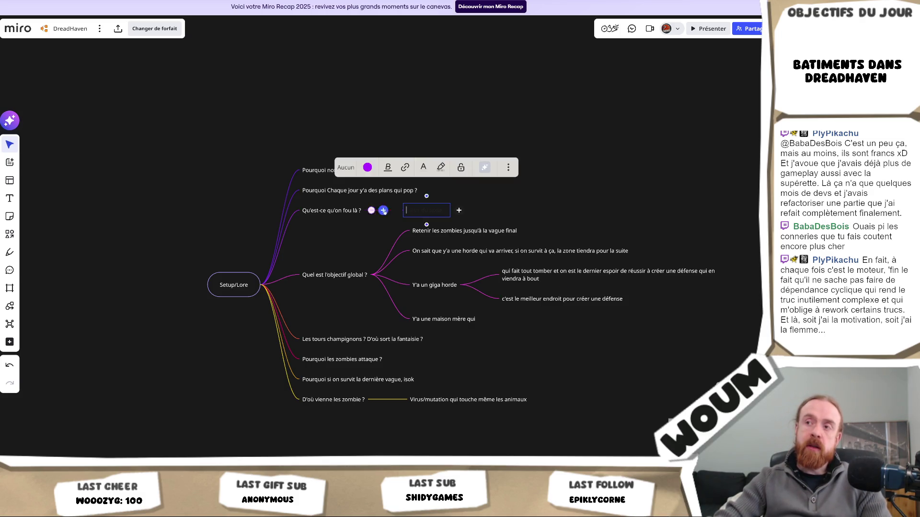
pyautogui.hotkey('ctrl', 'v')
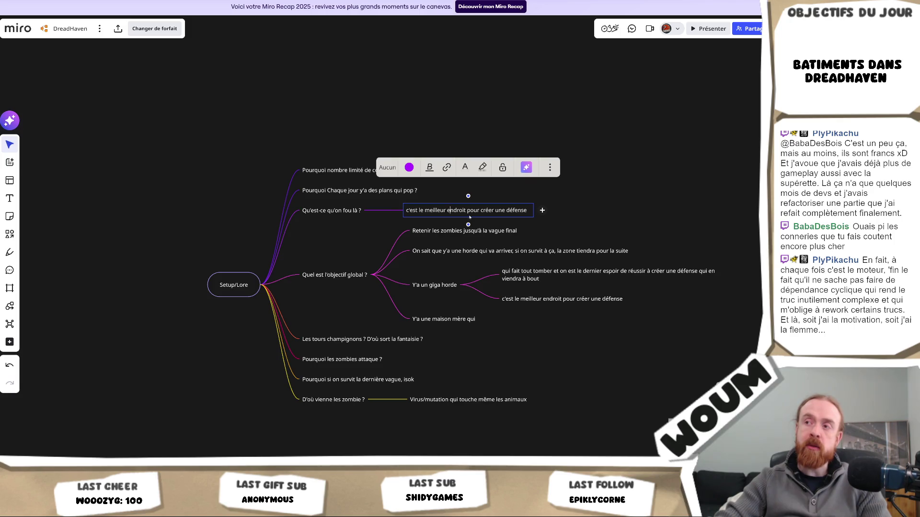
pyautogui.write('stratégiquement')
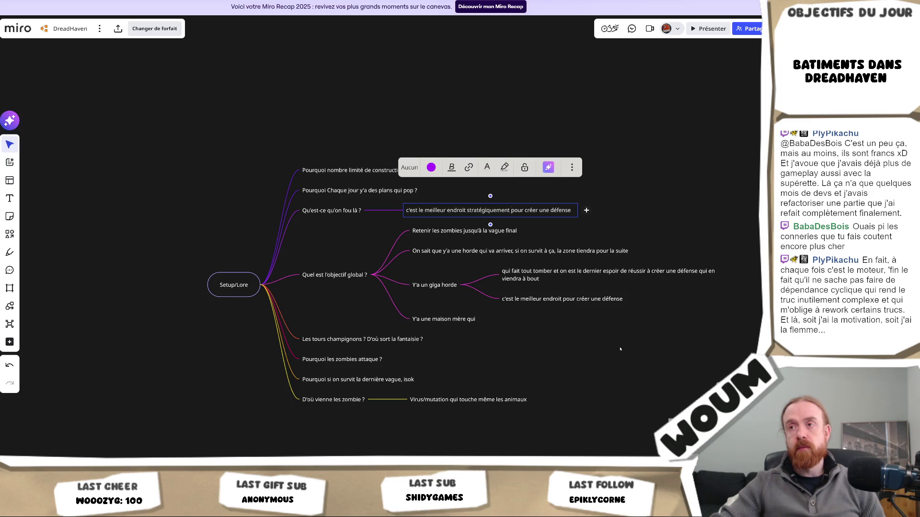
pyautogui.press('Escape')
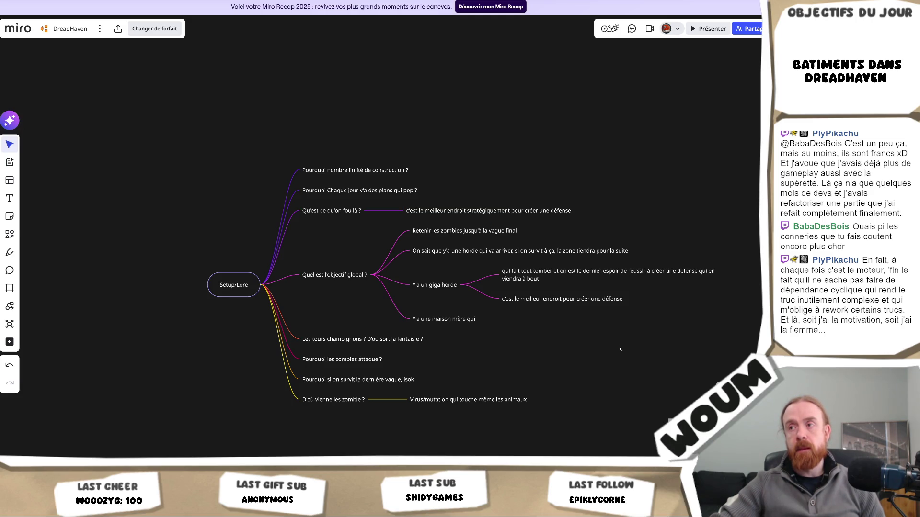
pyautogui.moveTo(704, 350); pyautogui.dragTo(641, 354)
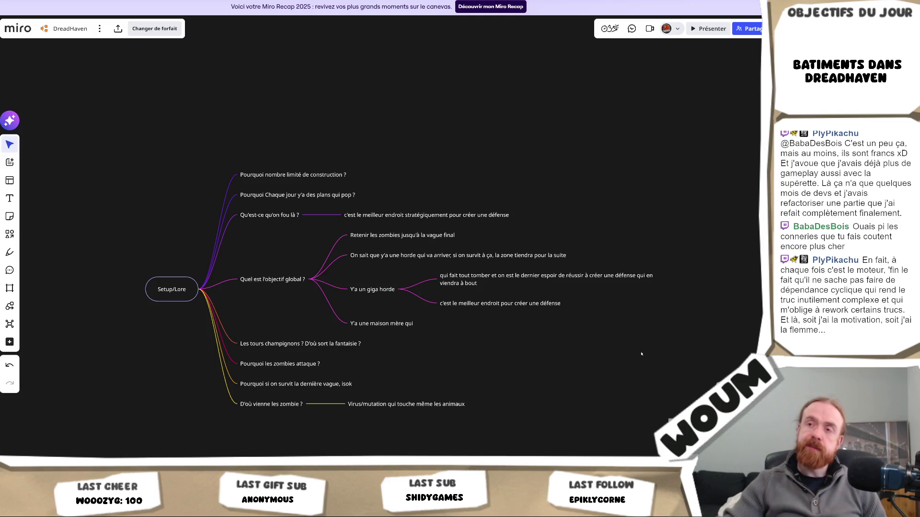
# - Complete the maison mère answer so it reads 'Y'a une maison mère qui envoie la pop et les plans'
pyautogui.moveTo(269, 282)
pyautogui.moveTo(312, 175)
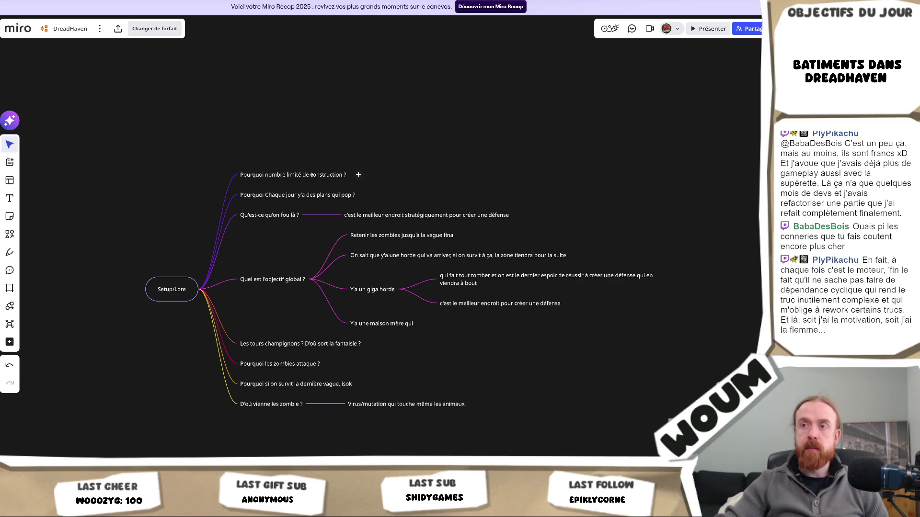
pyautogui.doubleClick(405, 325)
pyautogui.press('End')
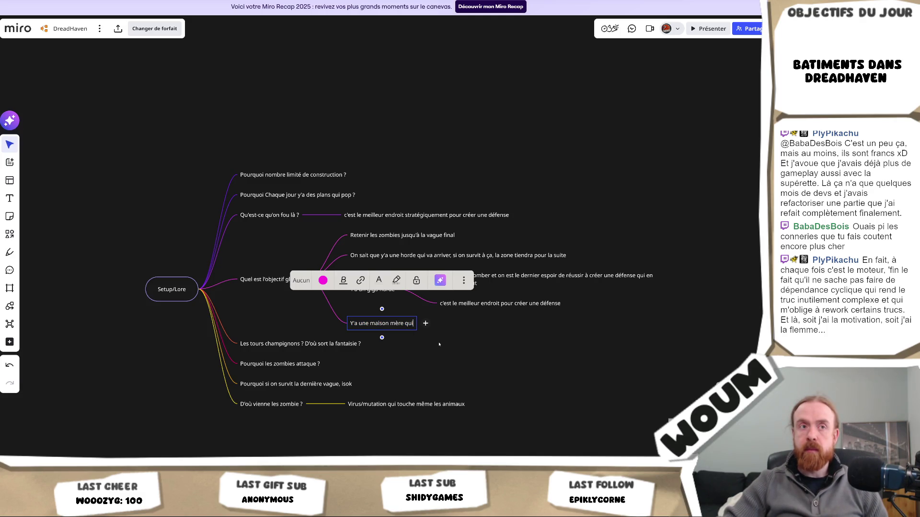
pyautogui.write(' envo')
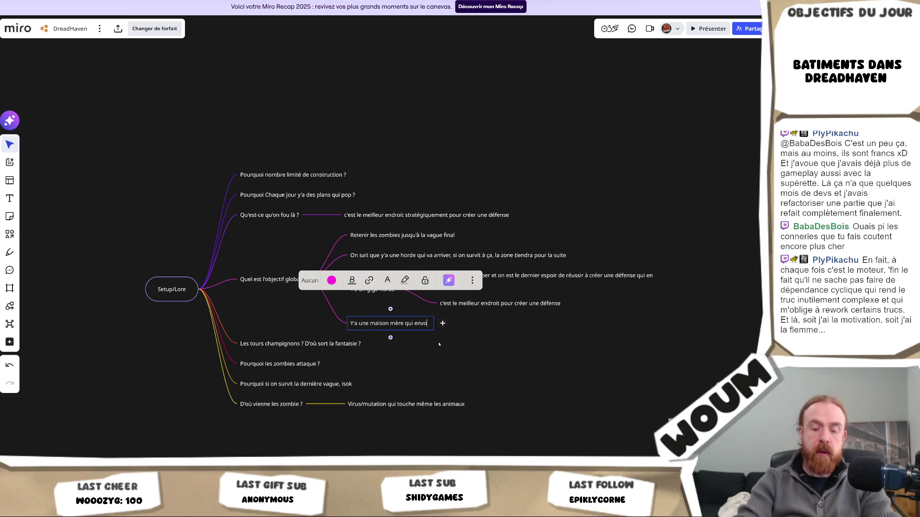
pyautogui.write('ie la pop et le')
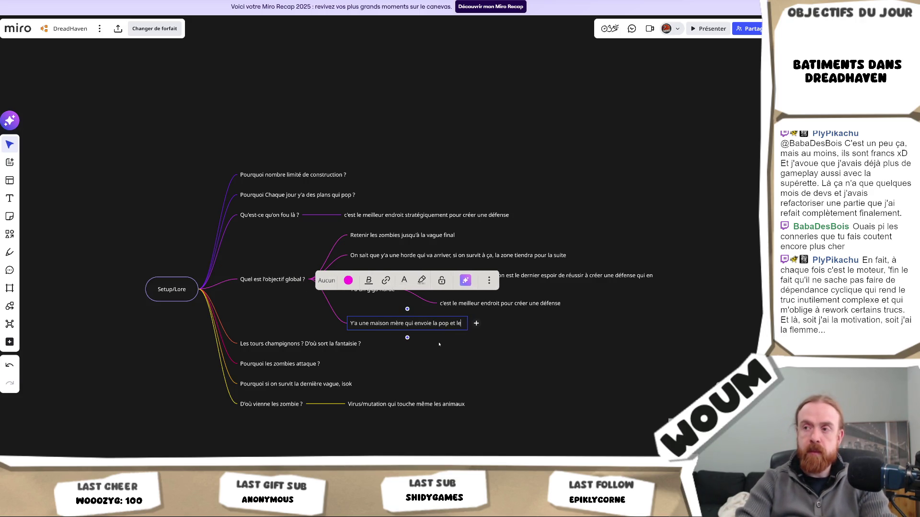
pyautogui.write('s plans')
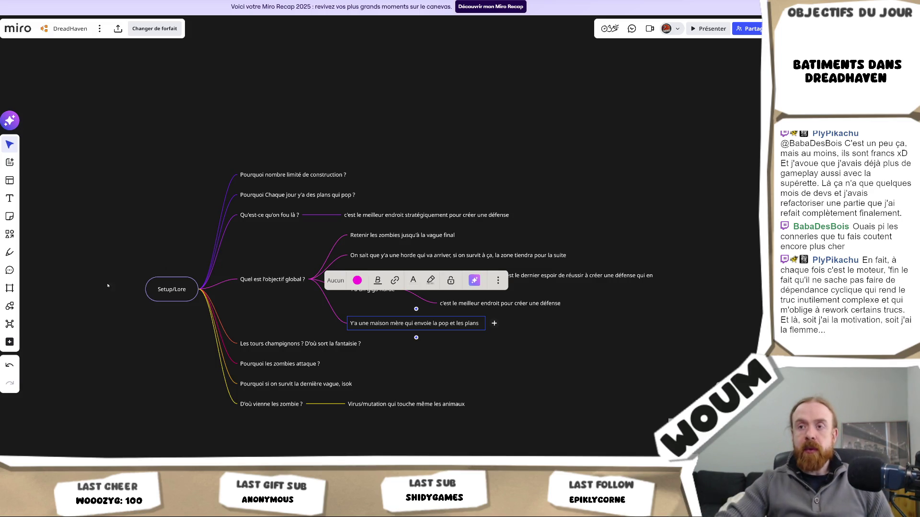
pyautogui.click(178, 325)
# - Add the question branch 'Pourquoi la population pop direct ?' under Setup/Lore
pyautogui.click(207, 289)
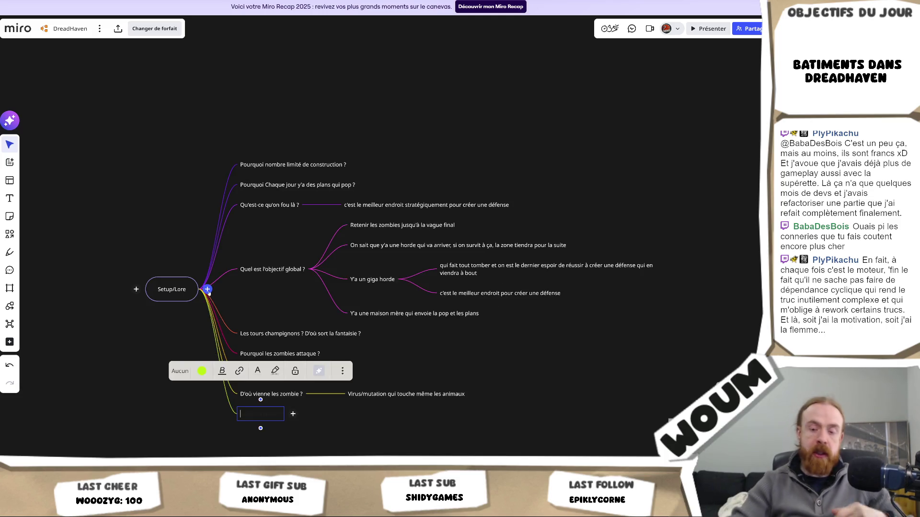
pyautogui.write('Pourquoi la')
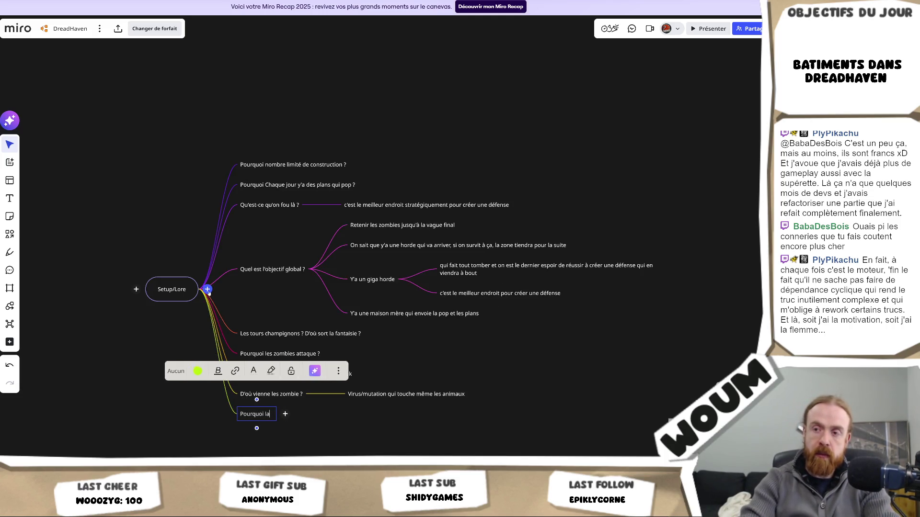
pyautogui.write(' population po')
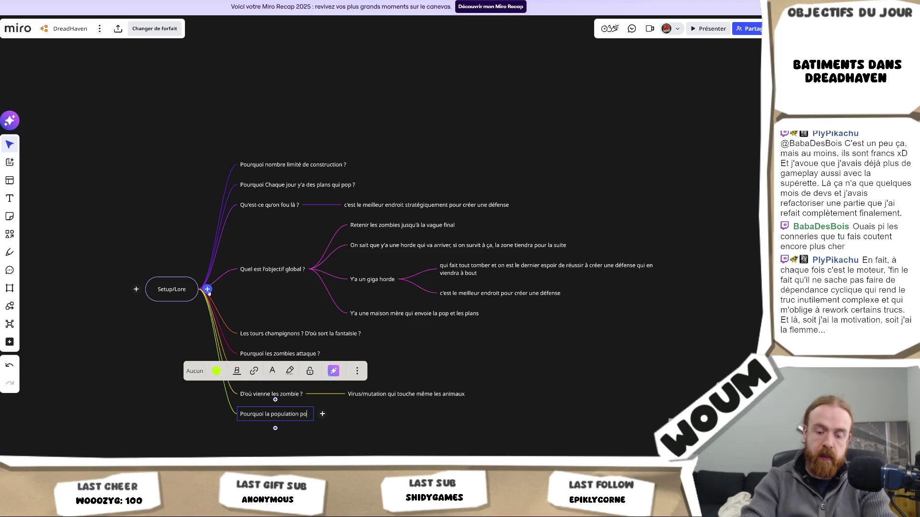
pyautogui.write('p direct => Os')
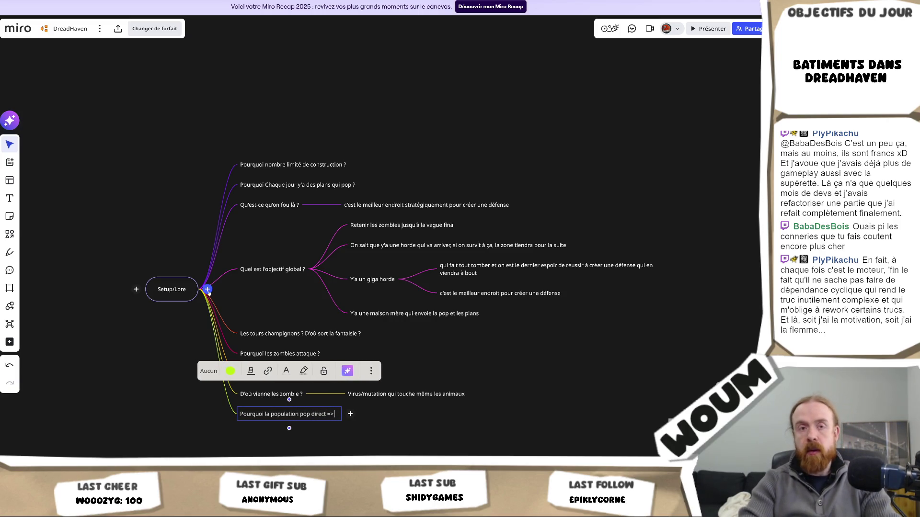
pyautogui.write('ef')
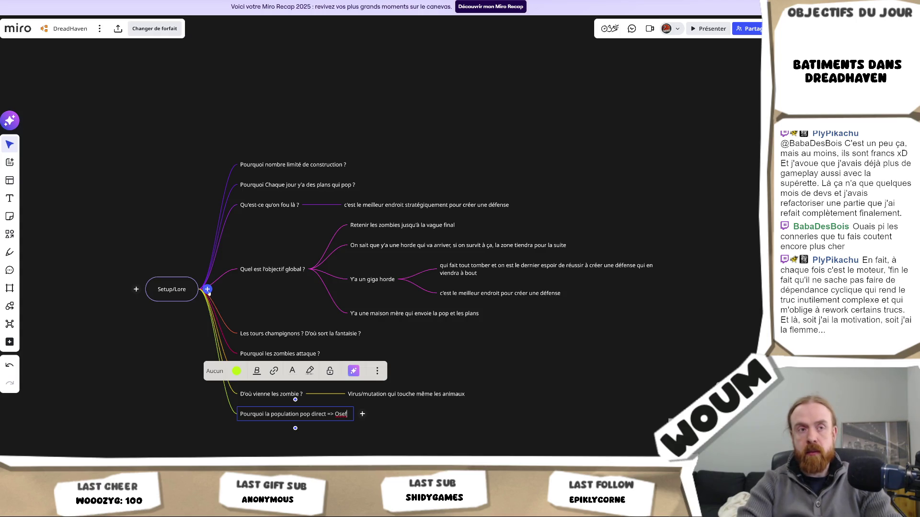
pyautogui.press('BackSpace')
pyautogui.press('BackSpace')
pyautogui.press('BackSpace')
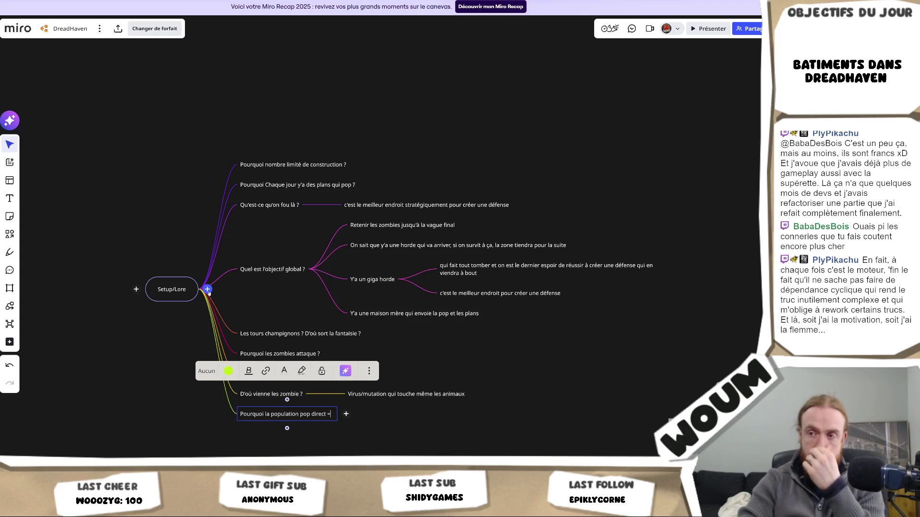
pyautogui.write('?')
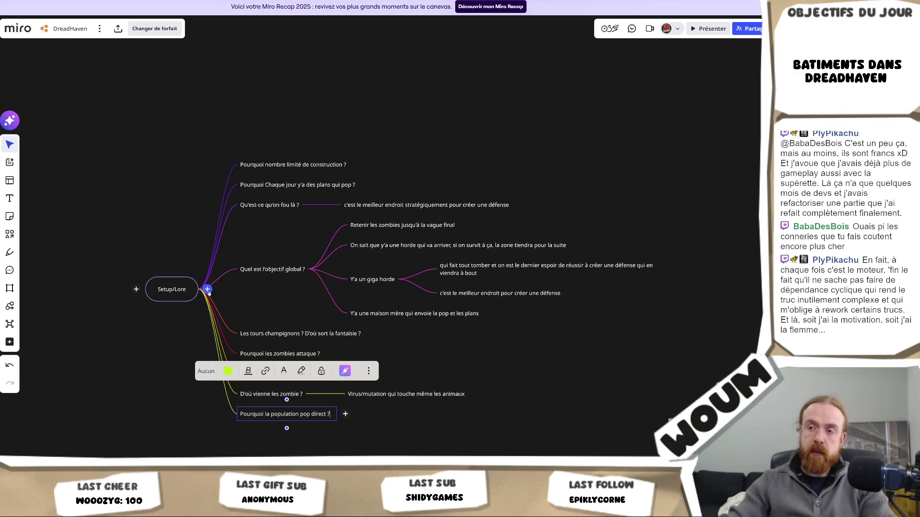
# - Give the new question the answer node 'Osef'
pyautogui.click(345, 415)
pyautogui.write('Osef')
pyautogui.click(573, 453)
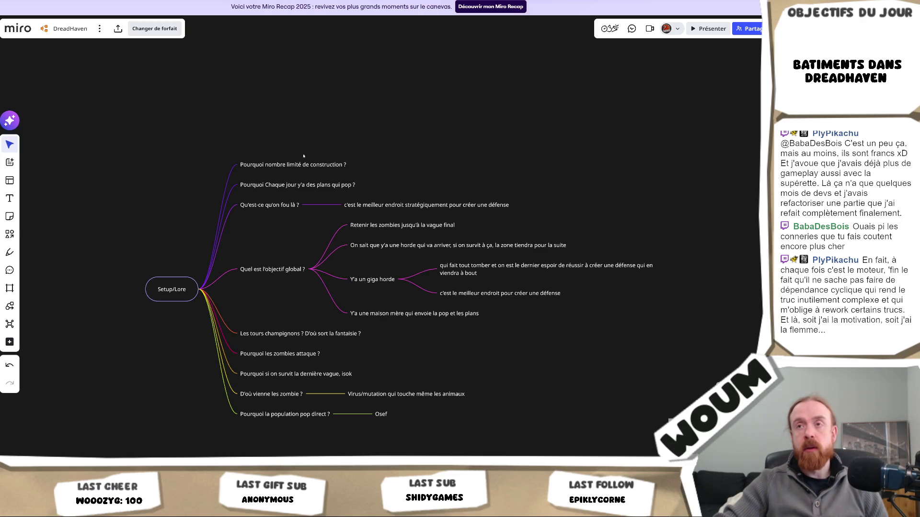
pyautogui.scroll(1, 305, 156)
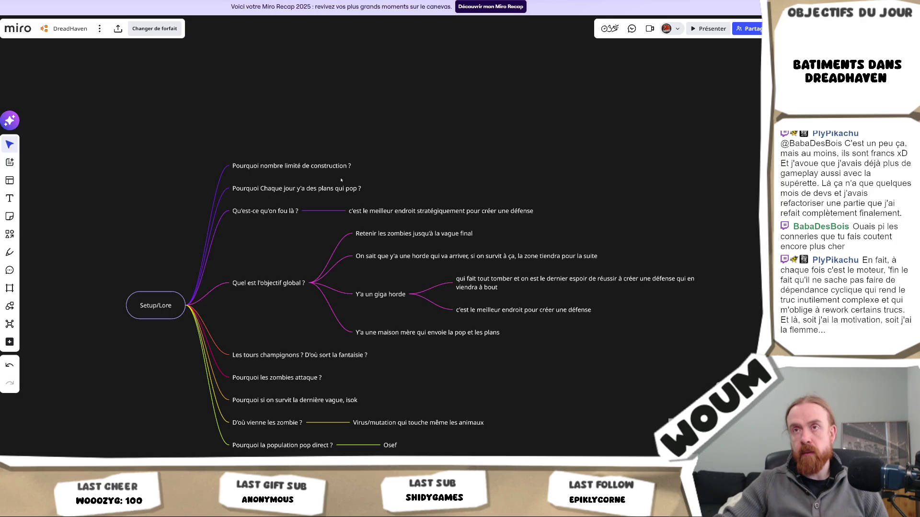
pyautogui.scroll(2, 393, 317)
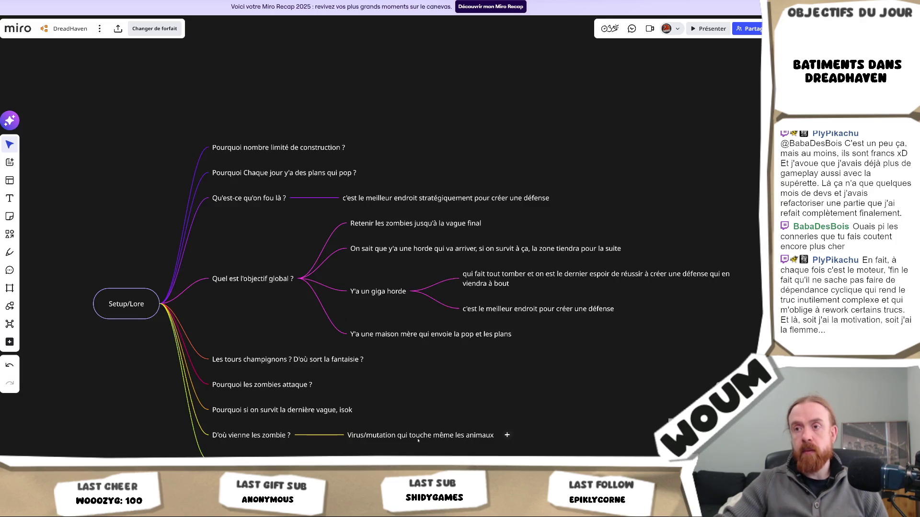
pyautogui.moveTo(418, 401)
pyautogui.mouseDown()
pyautogui.moveTo(401, 323)
pyautogui.moveTo(409, 339)
pyautogui.mouseUp()
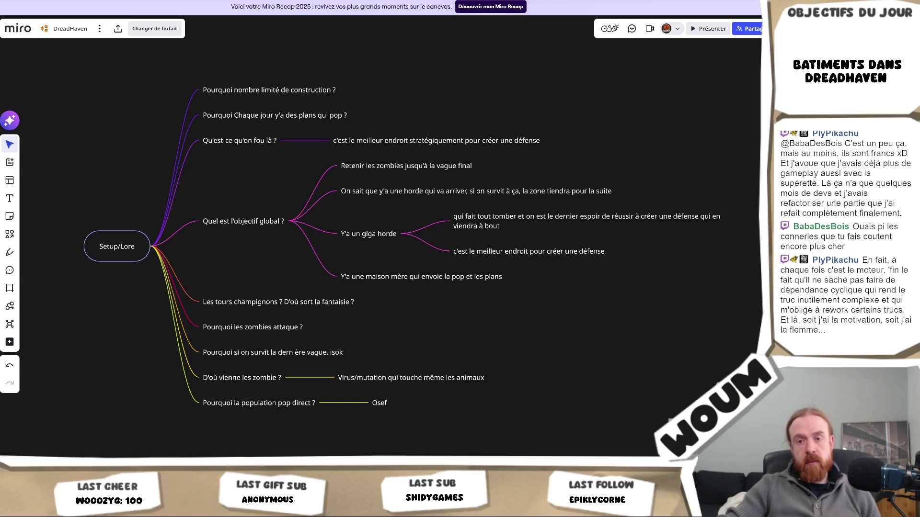
pyautogui.hotkey('alt', 'Tab')
pyautogui.hotkey('alt', 'Tab')
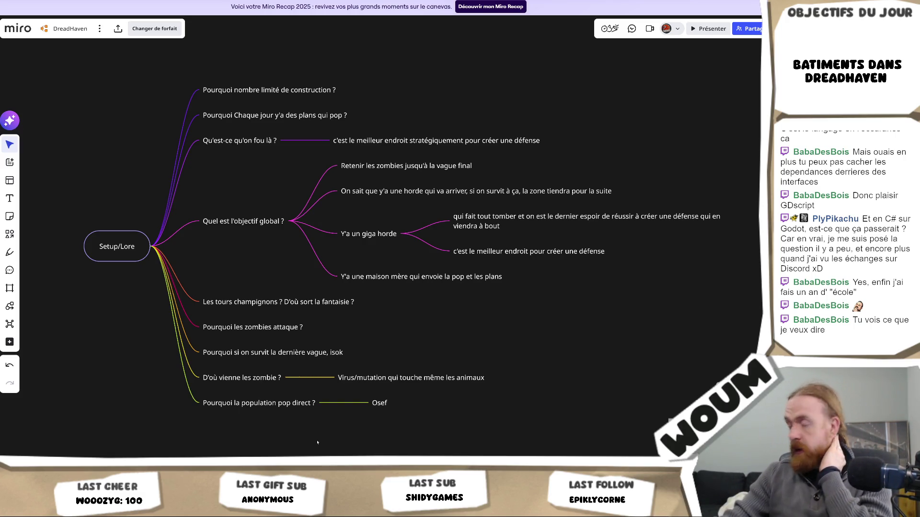
pyautogui.moveTo(484, 433)
pyautogui.mouseDown()
pyautogui.moveTo(198, 350)
pyautogui.moveTo(198, 372)
pyautogui.moveTo(335, 372)
pyautogui.moveTo(322, 421)
pyautogui.mouseUp()
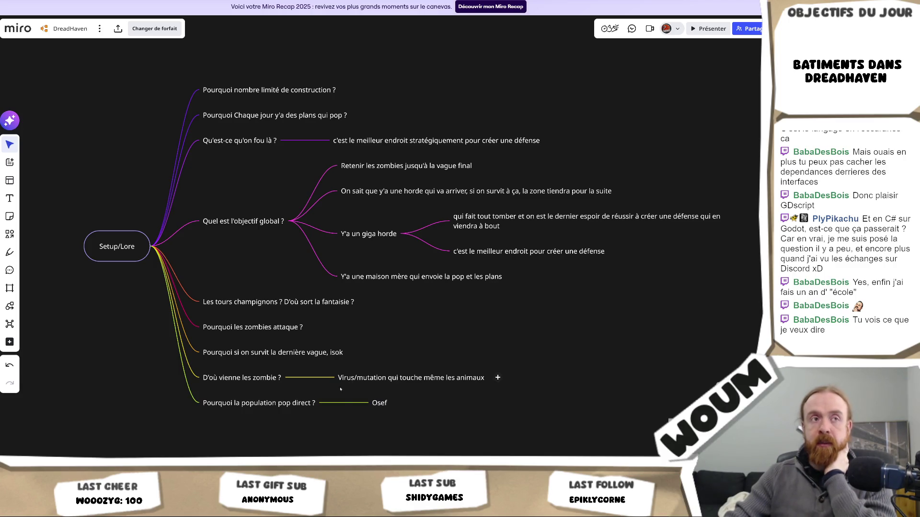
pyautogui.click(338, 352)
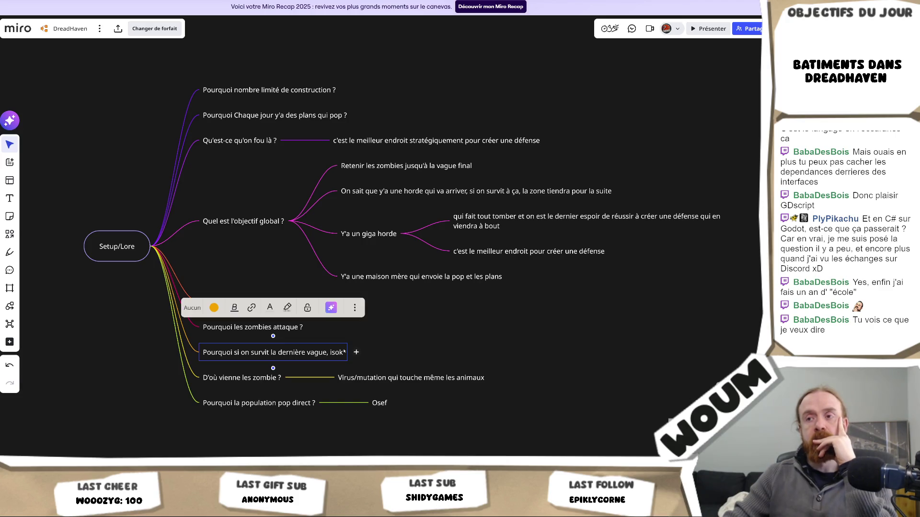
pyautogui.click(390, 353)
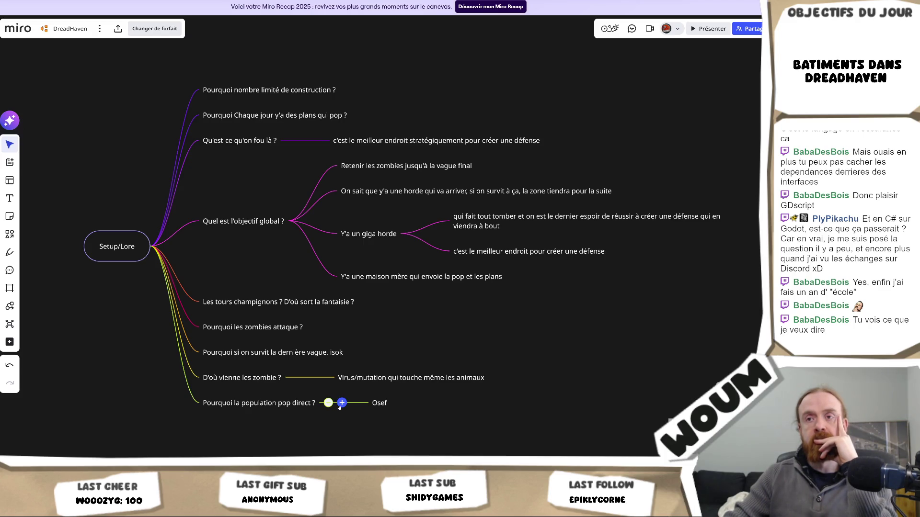
pyautogui.hotkey('alt', 'Tab')
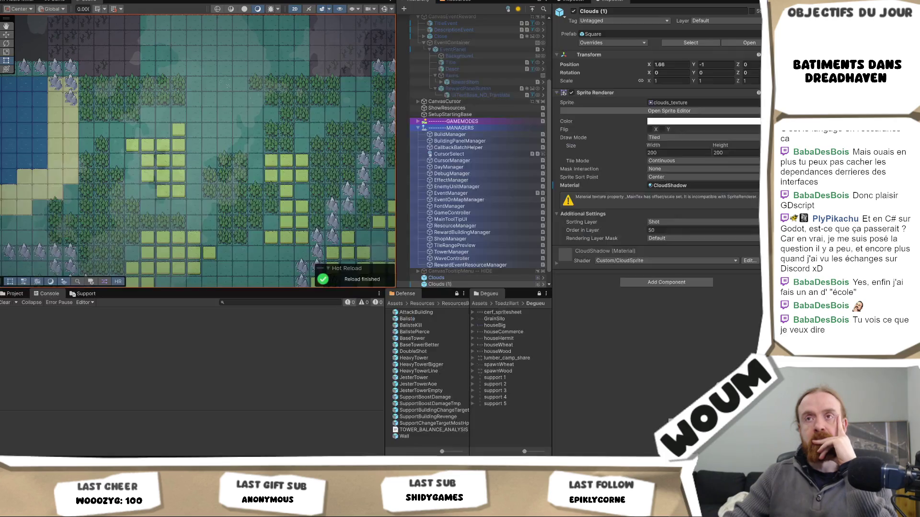
pyautogui.hotkey('alt', 'Tab')
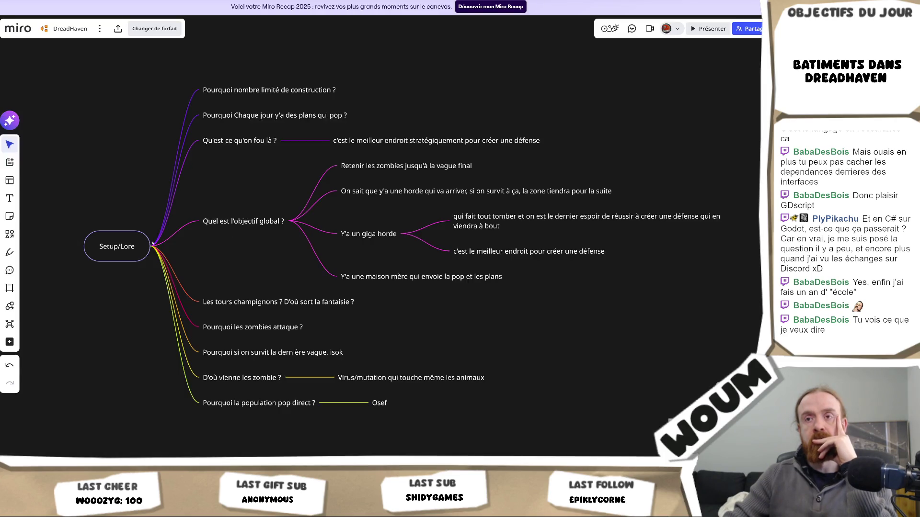